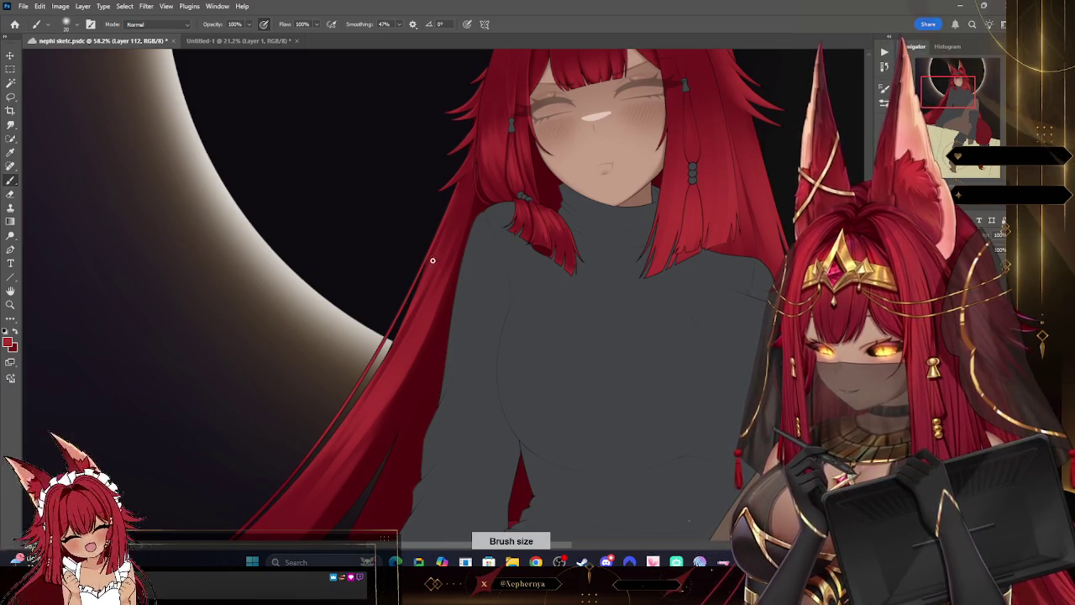
- Undo the stray hair stroke and zoom in on the hair crossing the torso
key(ctrl+z)
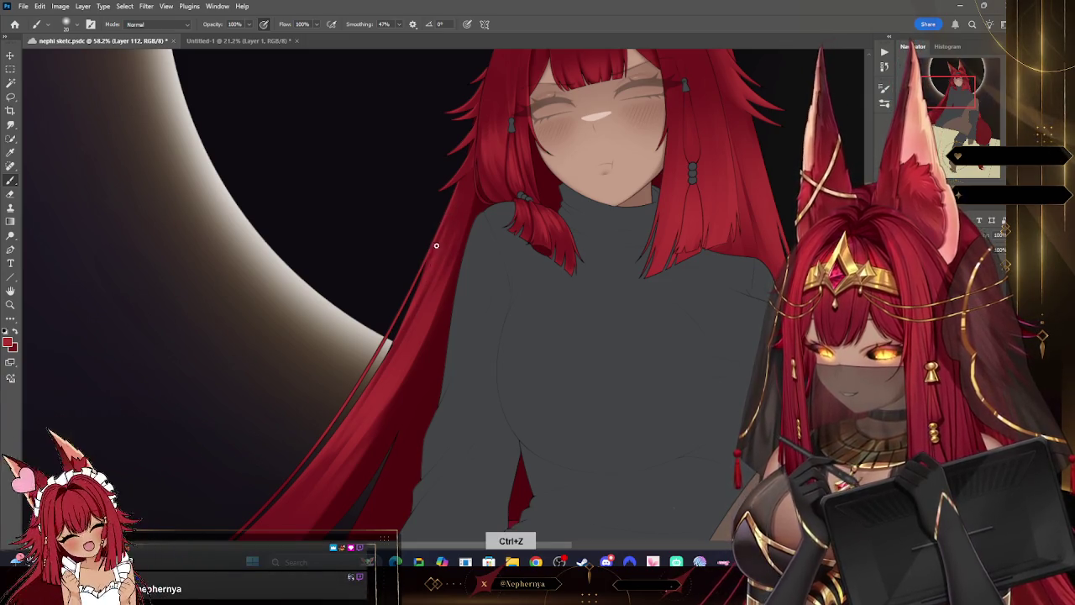
drag(365, 229, 540, 178)
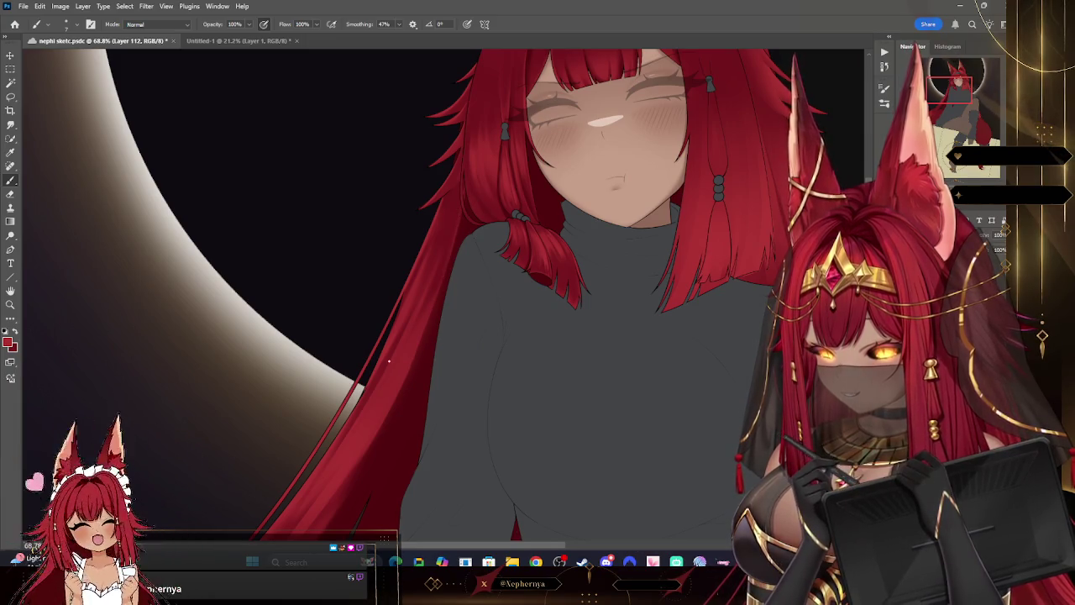
scroll(433, 196, down, 6)
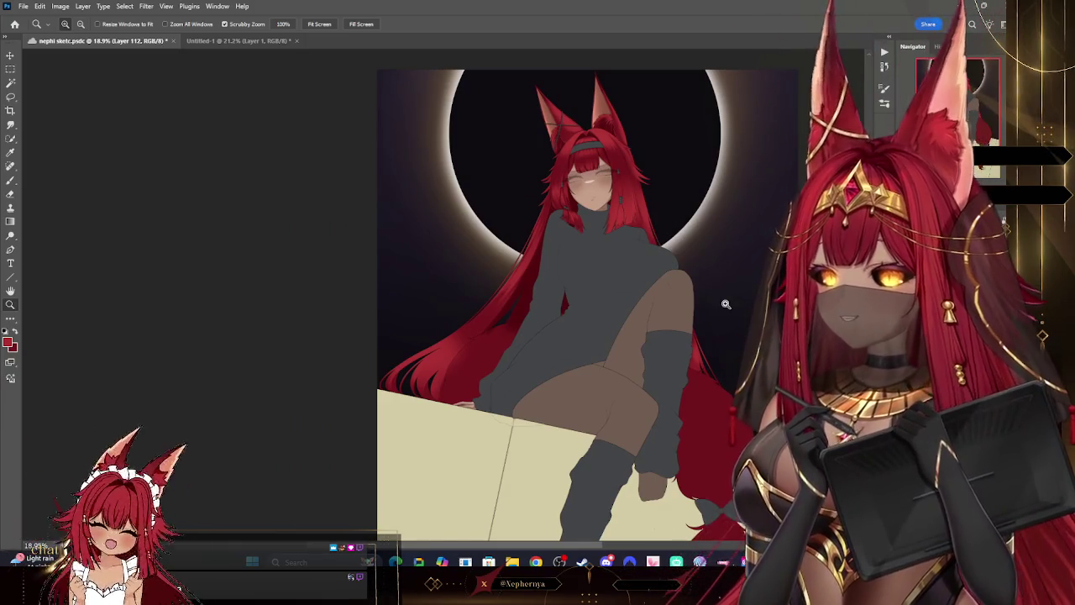
scroll(571, 304, down, 1)
scroll(570, 304, up, 1)
scroll(575, 285, up, 1)
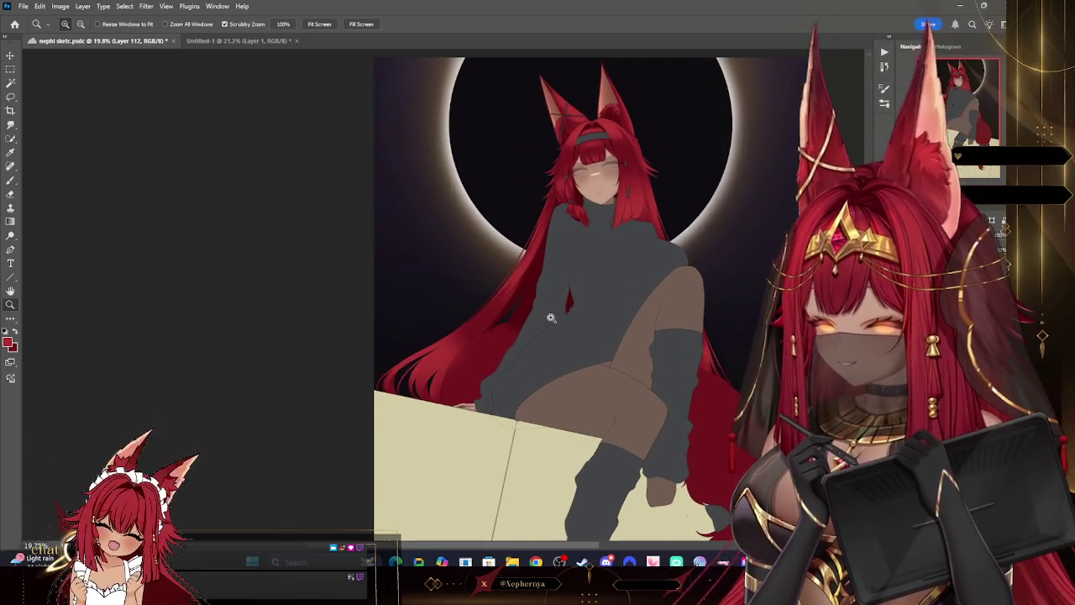
scroll(579, 260, up, 2)
scroll(579, 260, down, 3)
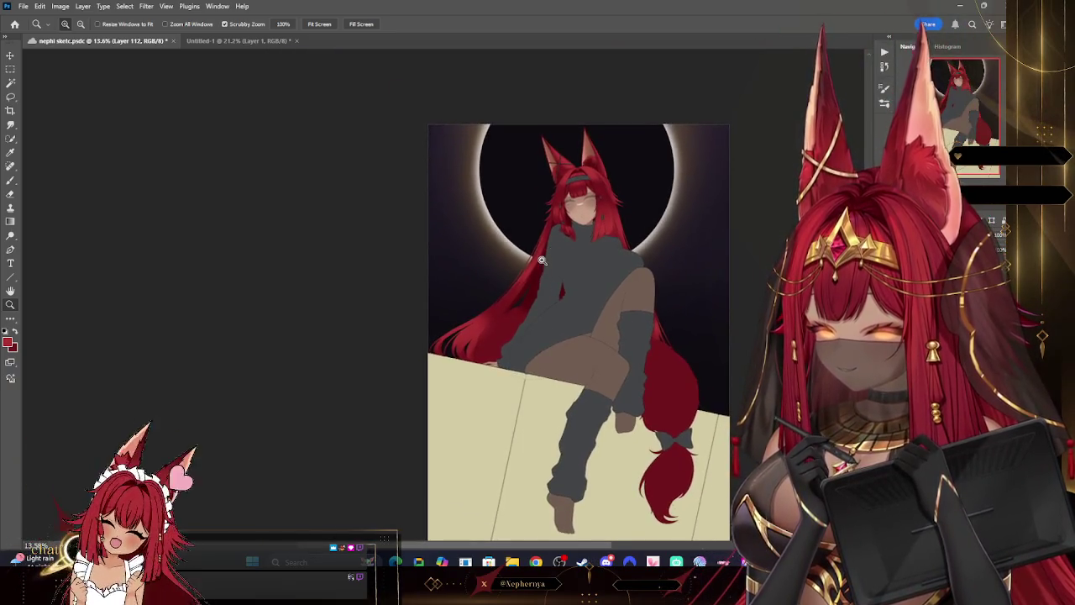
scroll(588, 218, up, 5)
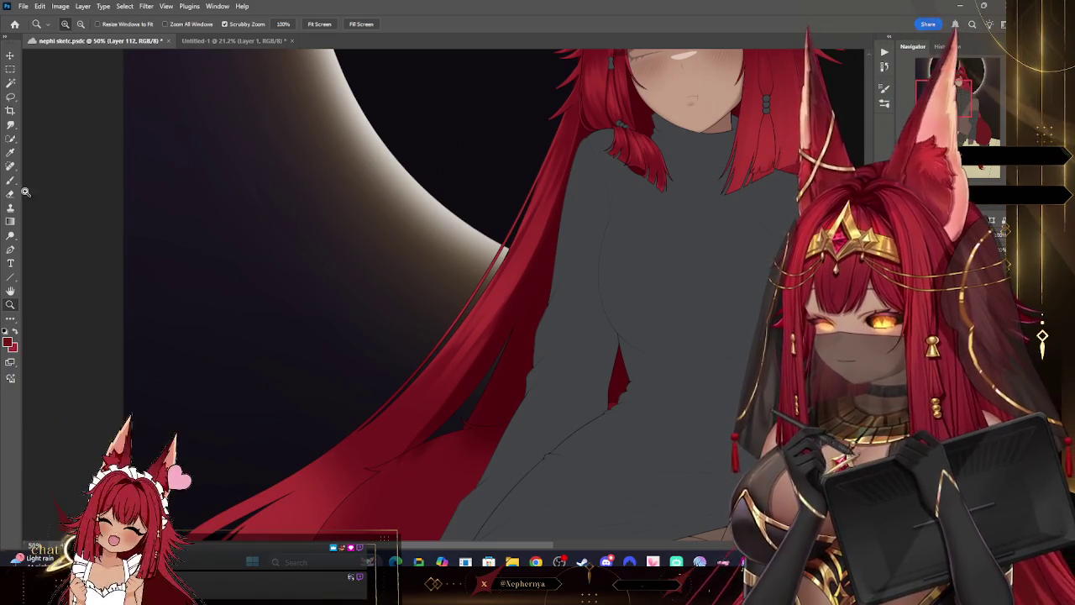
- Touch up thin strands with a small brush and eraser, then zoom out to the figure
key(b)
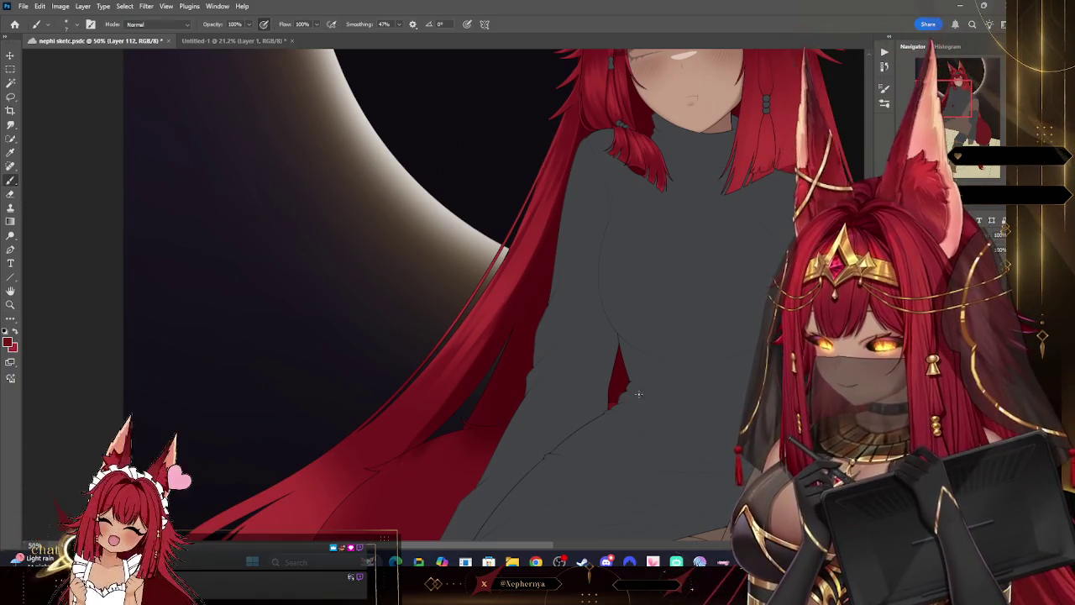
key(bracketright)
key(bracketleft)
key(bracketleft)
key(bracketleft)
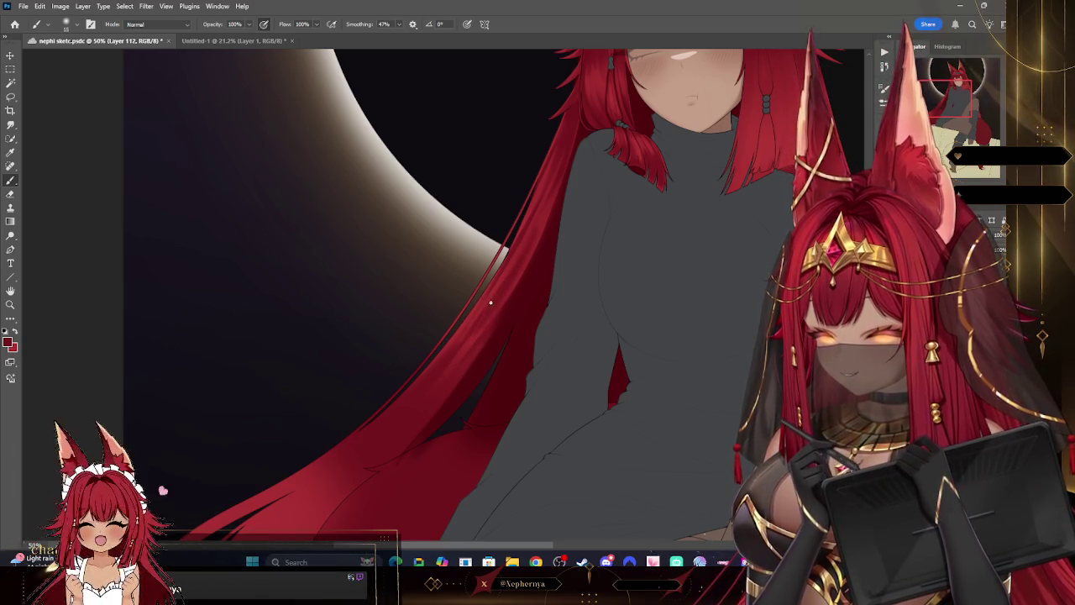
key(e)
click(68, 23)
key(Escape)
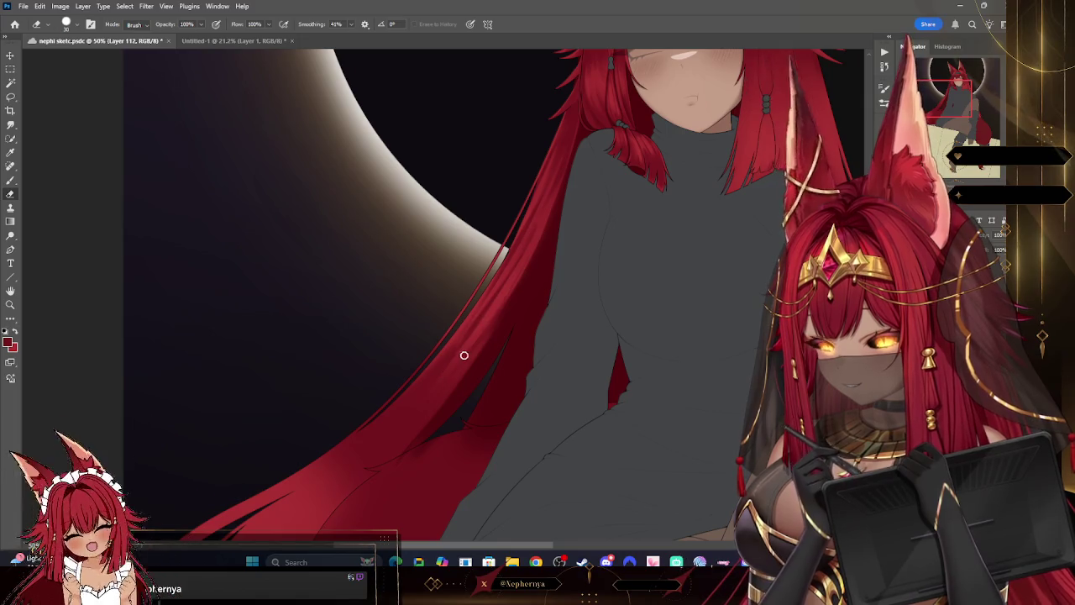
right_click(142, 92)
key(Escape)
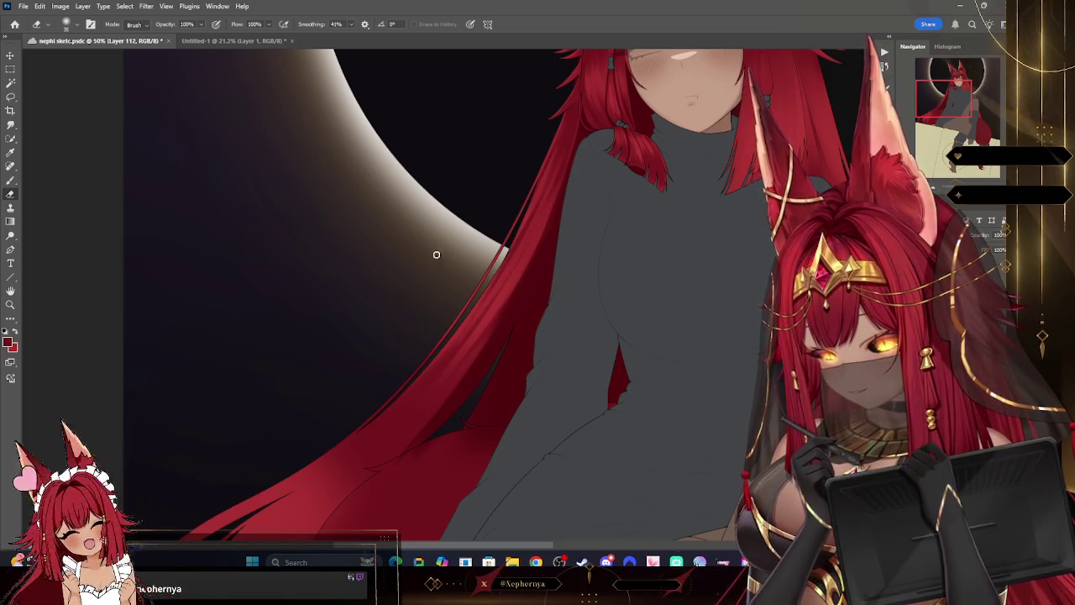
key(z)
scroll(601, 223, down, 3)
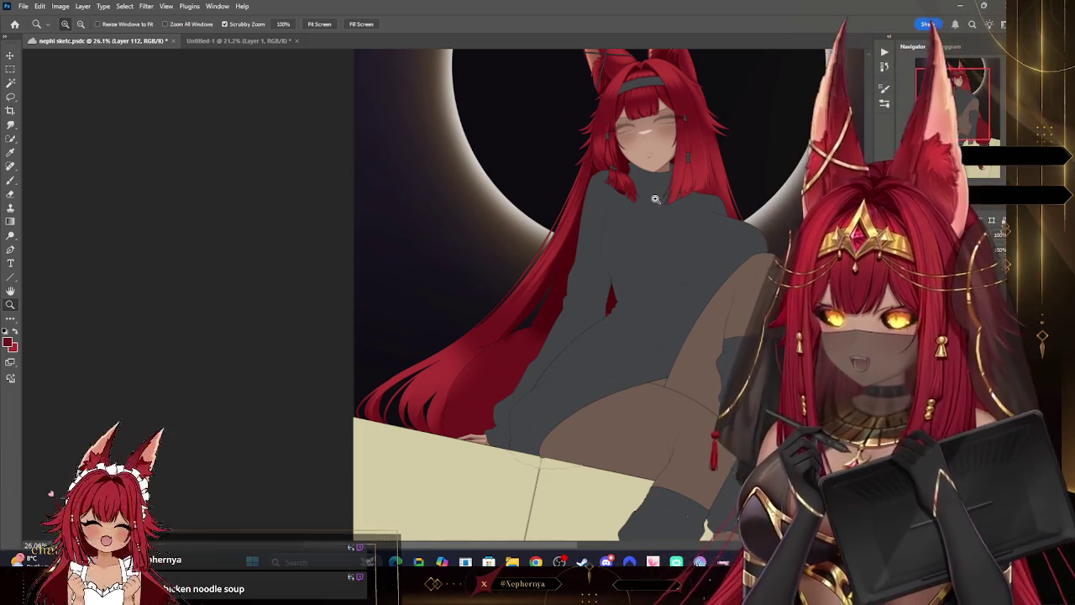
- Paint and erase fine strands in the hair beside the torso with a resized brush and eraser
drag(657, 198, 634, 224)
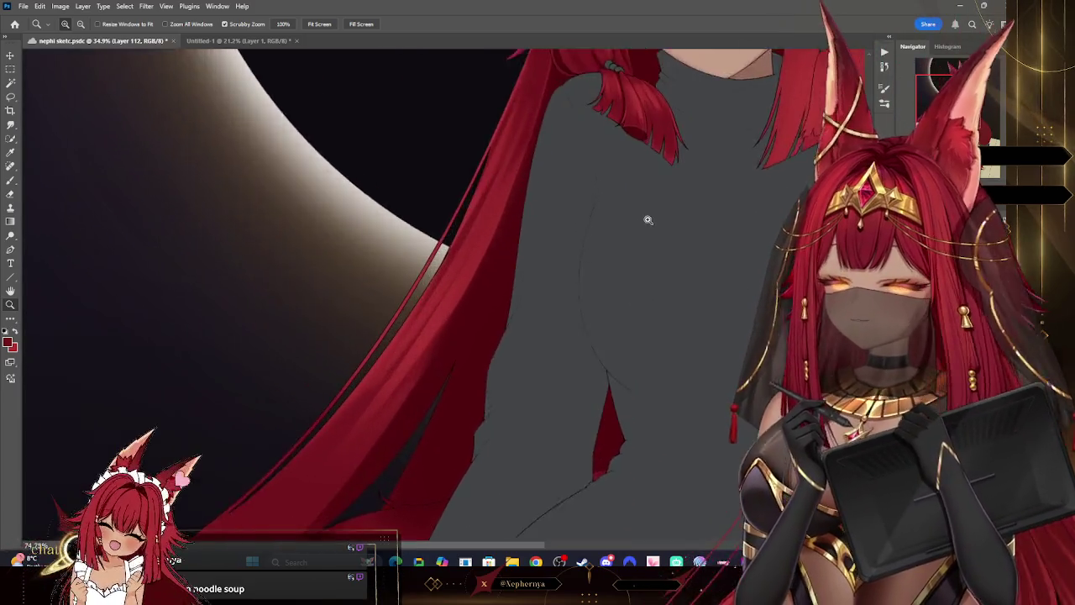
drag(634, 224, 308, 279)
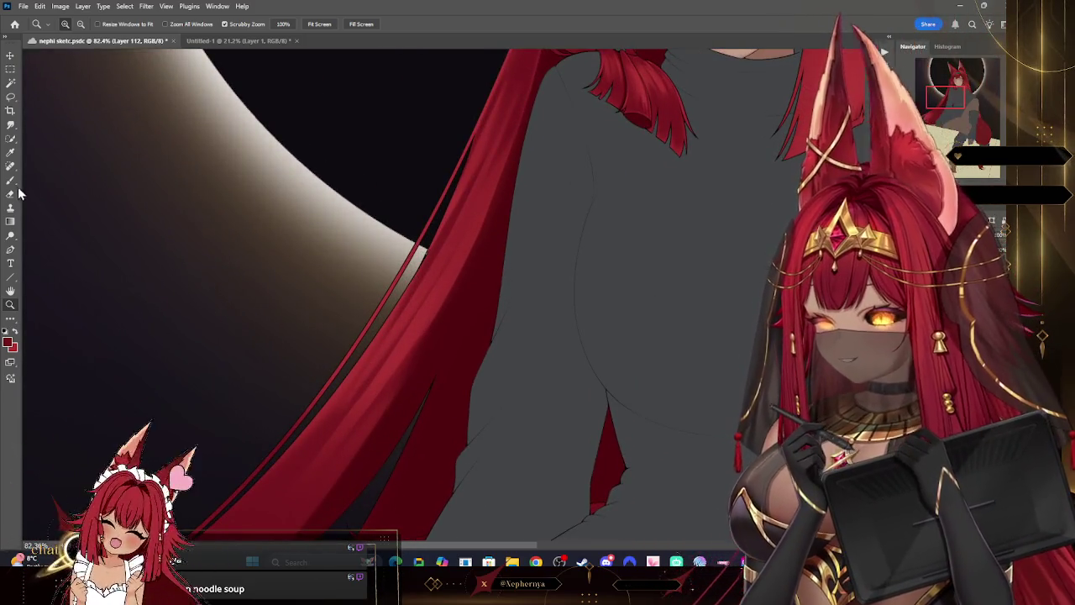
key(b)
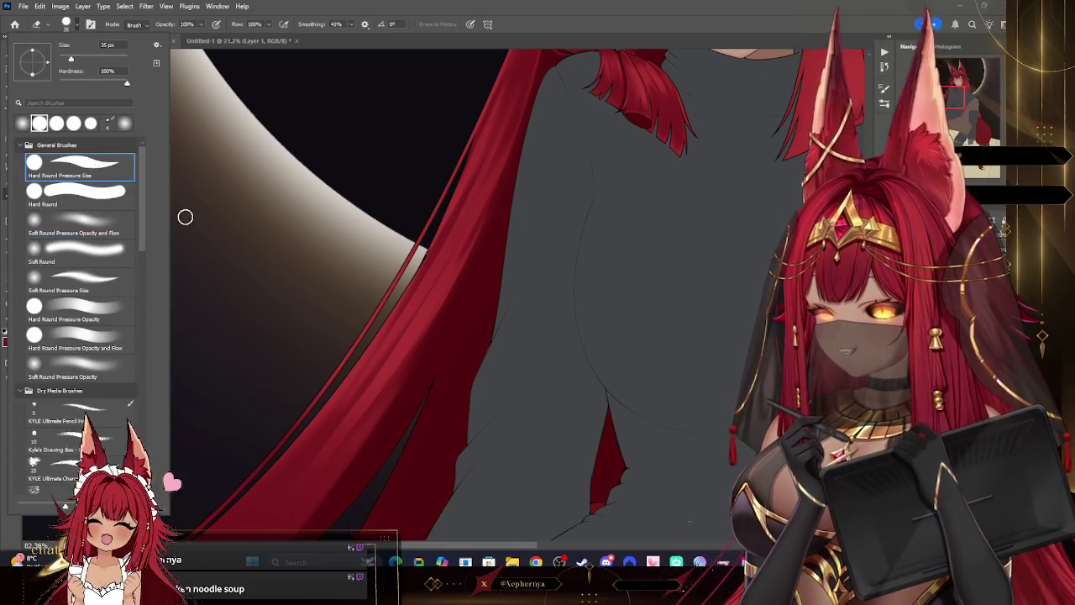
key(bracketleft)
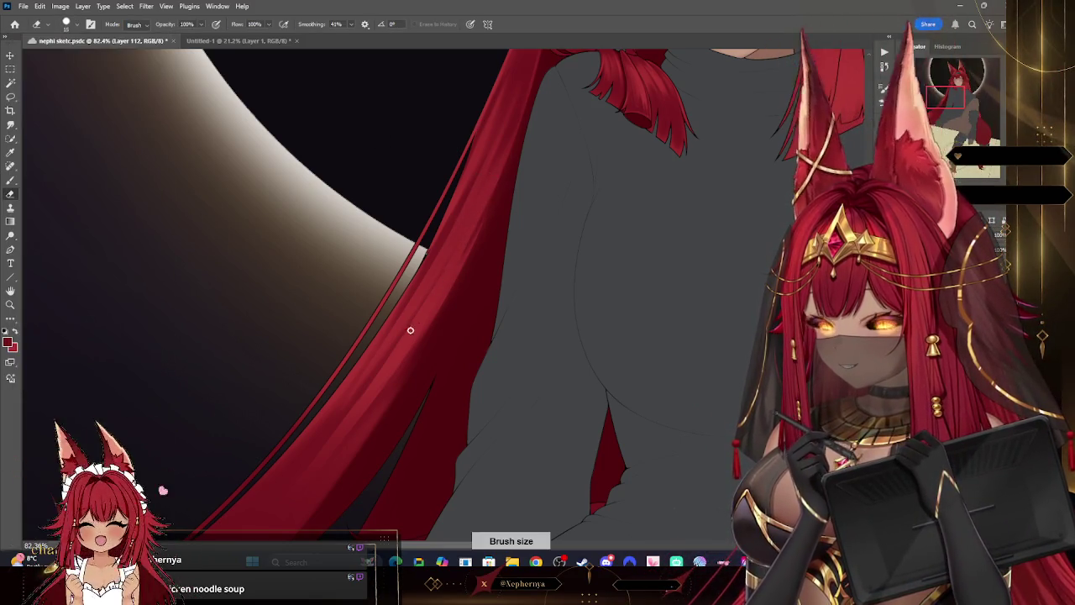
right_click(144, 113)
key(Escape)
key(bracketright)
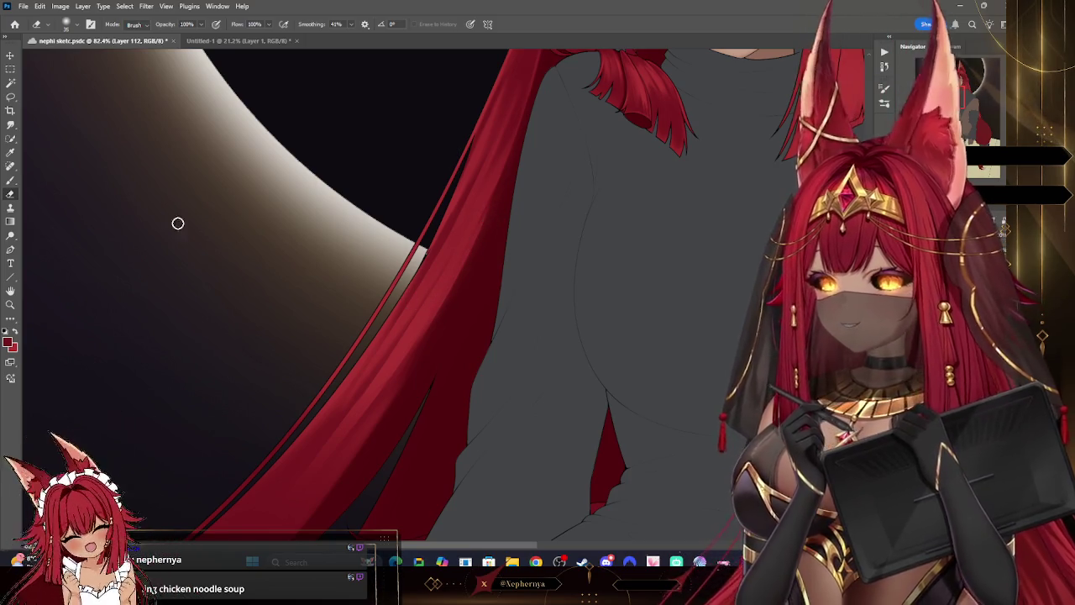
key(b)
key(bracketleft)
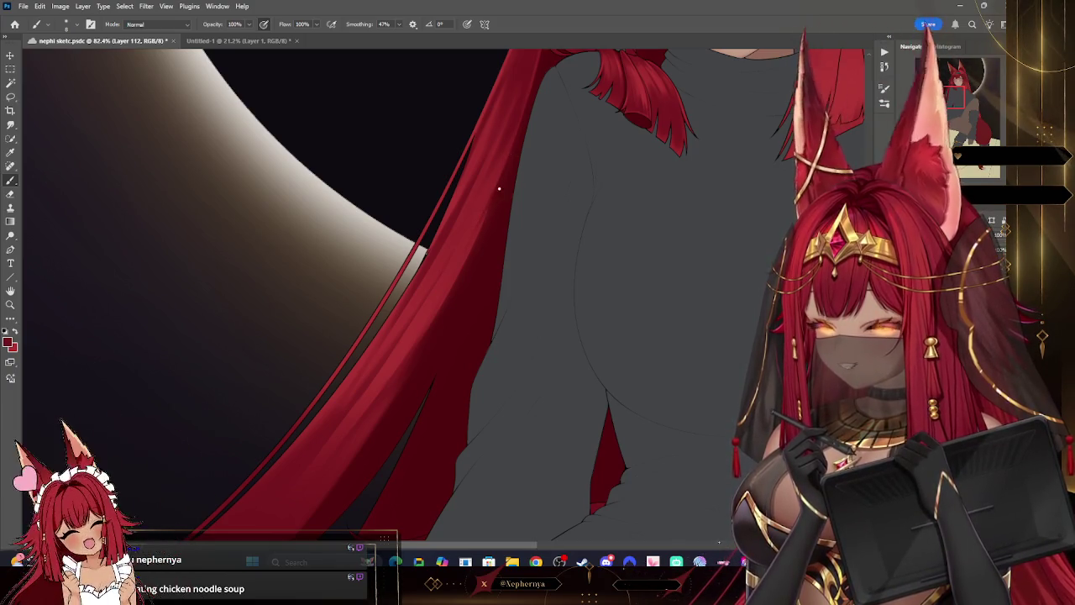
key(bracketright)
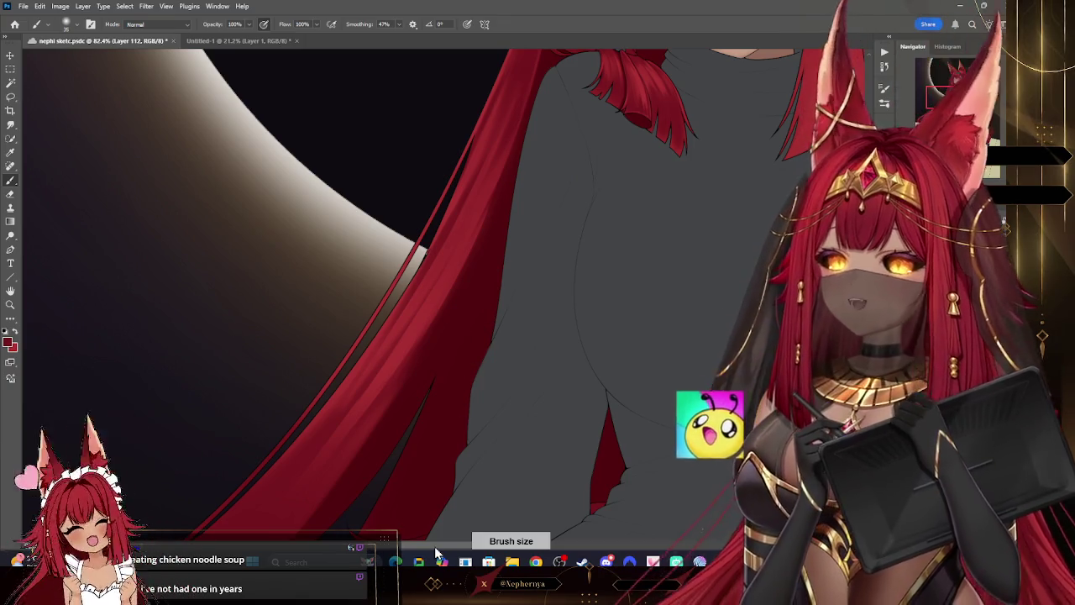
- Reframe the view, zooming out then back in on the hair and torso and panning along the figure
click(10, 304)
alt+click(510, 216)
click(571, 216)
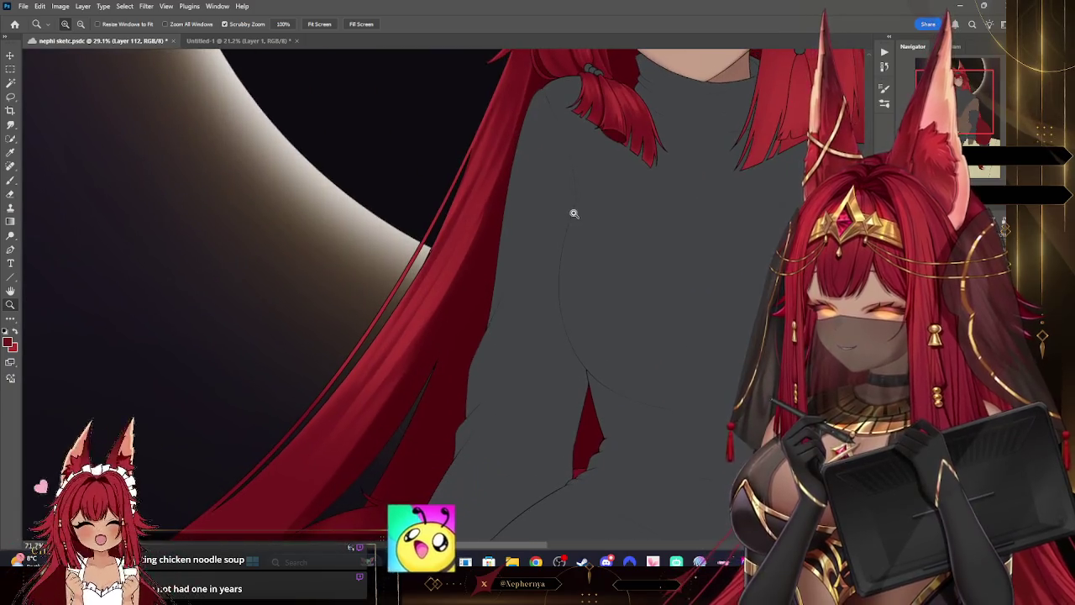
drag(574, 213, 487, 258)
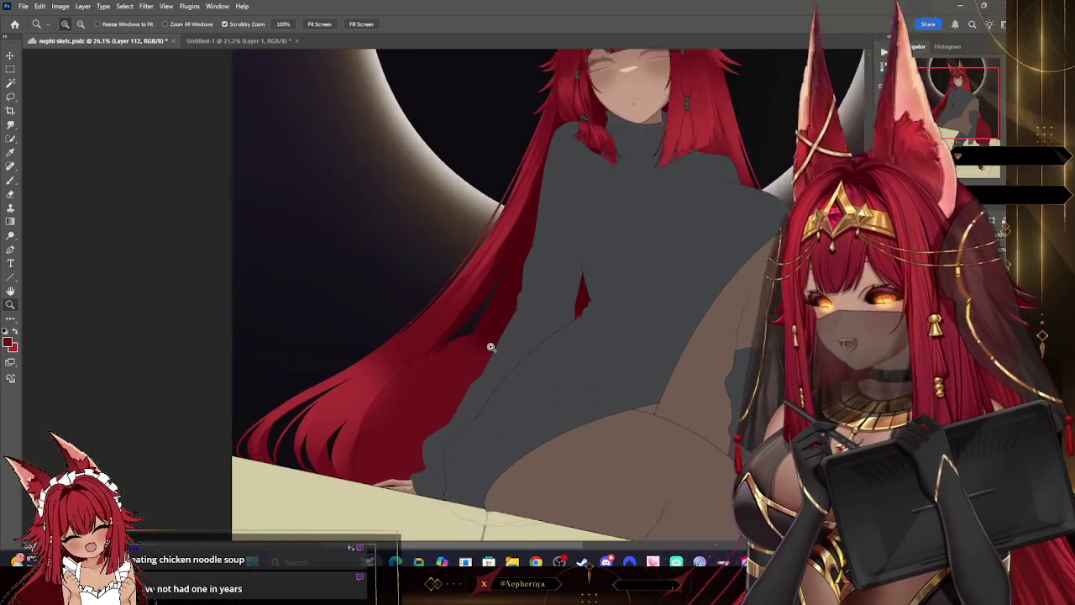
drag(458, 353, 499, 336)
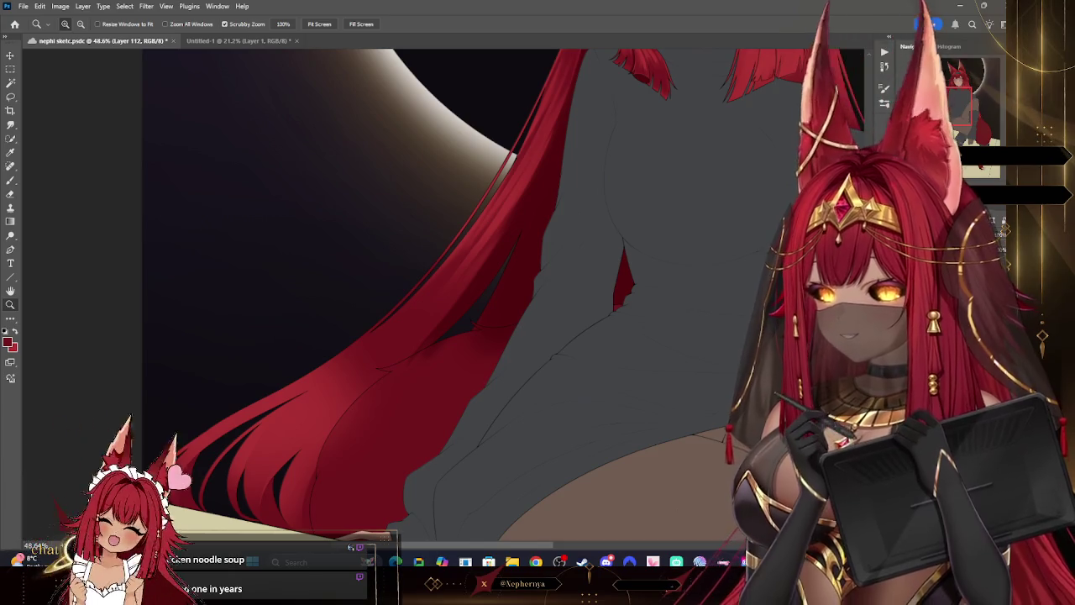
mouse_move(957, 108)
mouse_down()
mouse_move(954, 82)
mouse_move(928, 102)
mouse_up()
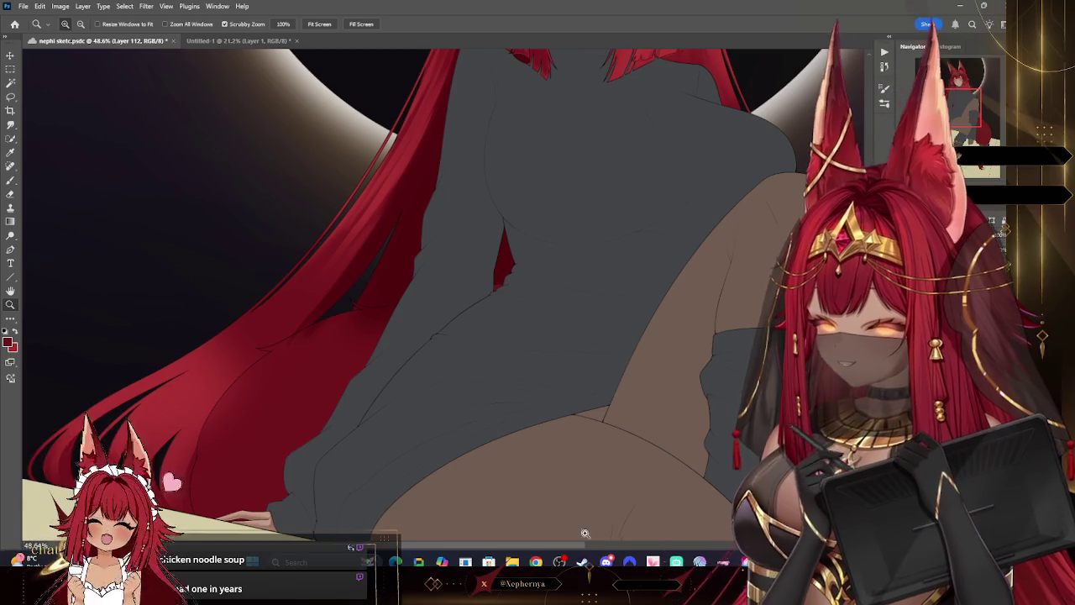
scroll(579, 512, left, 3)
scroll(548, 490, left, 3)
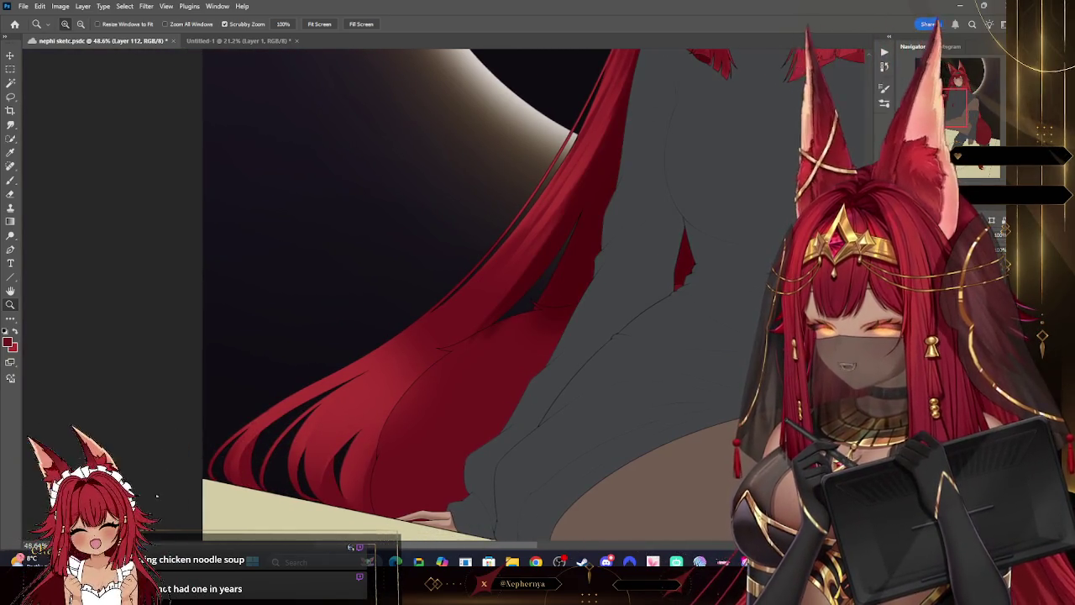
scroll(619, 334, up, 3)
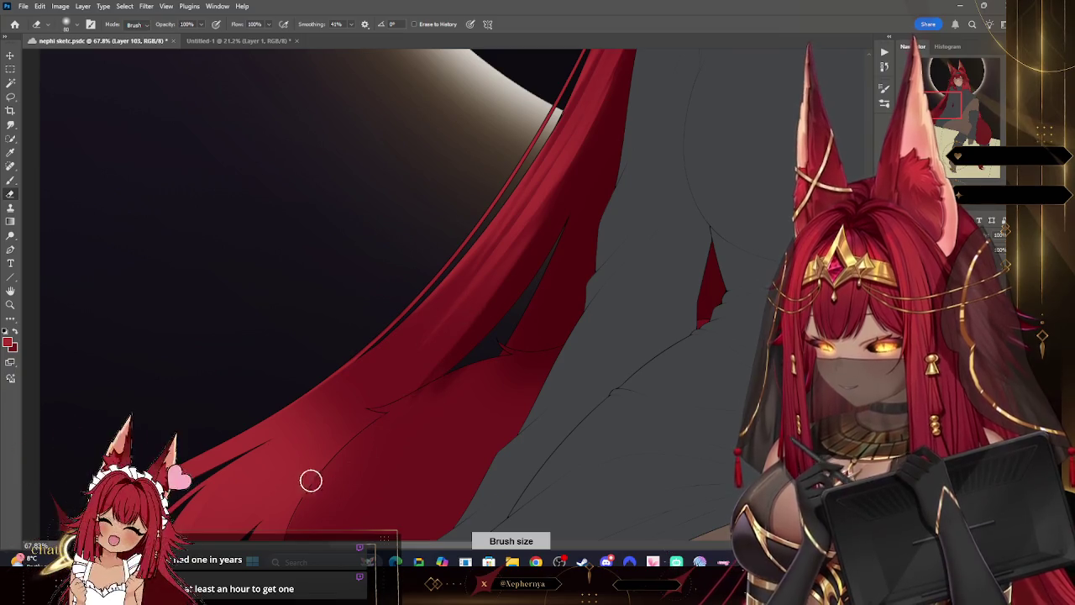
- Zoom in from the face down to the lower hair beside the sweater
scroll(390, 305, down, 5)
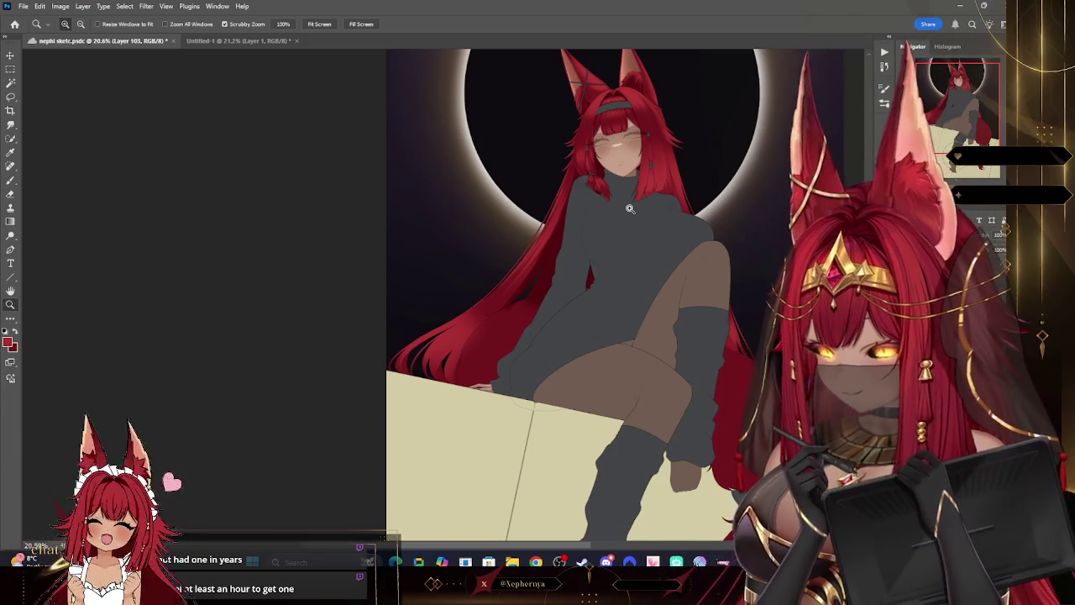
scroll(638, 210, up, 3)
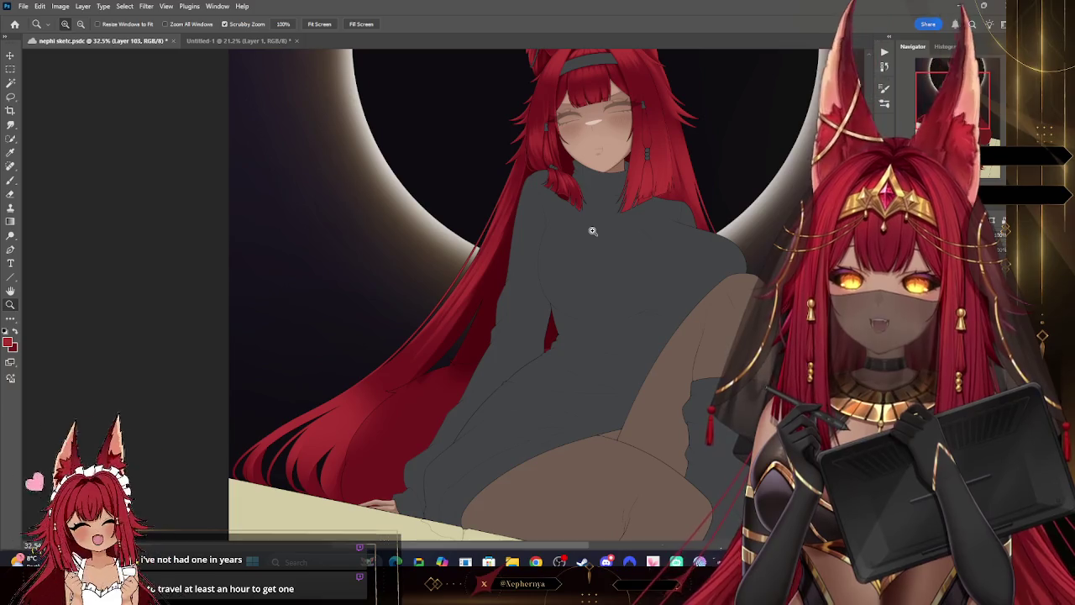
drag(592, 231, 663, 153)
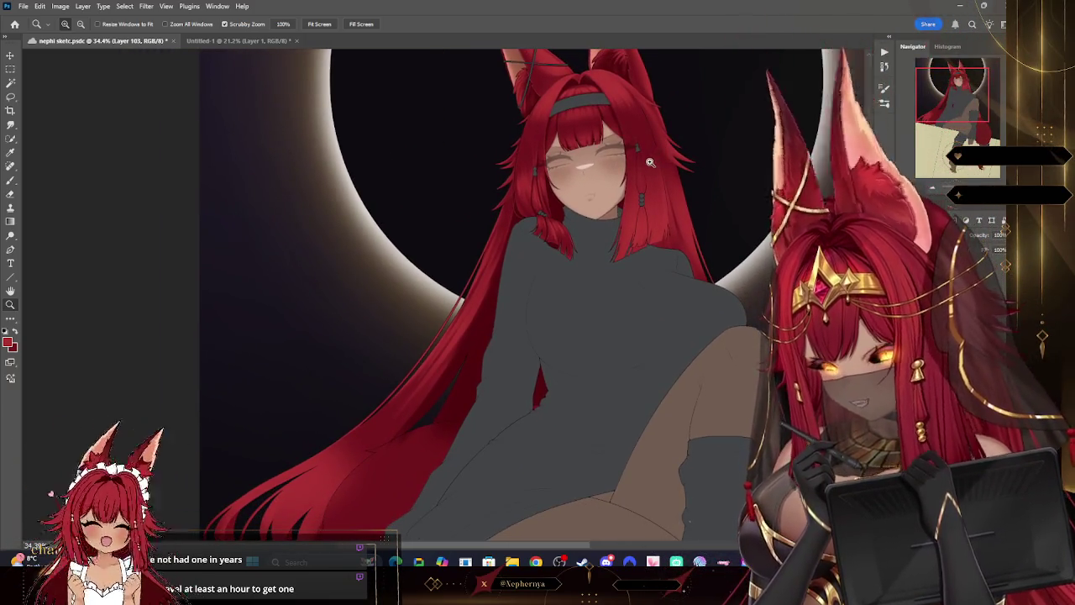
drag(644, 181, 582, 279)
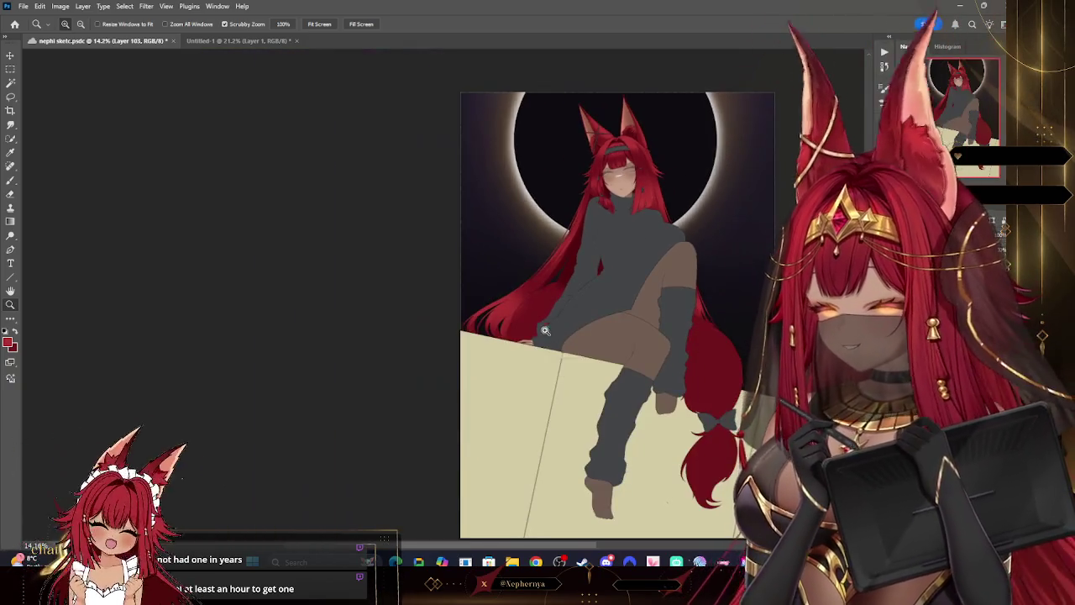
click(581, 279)
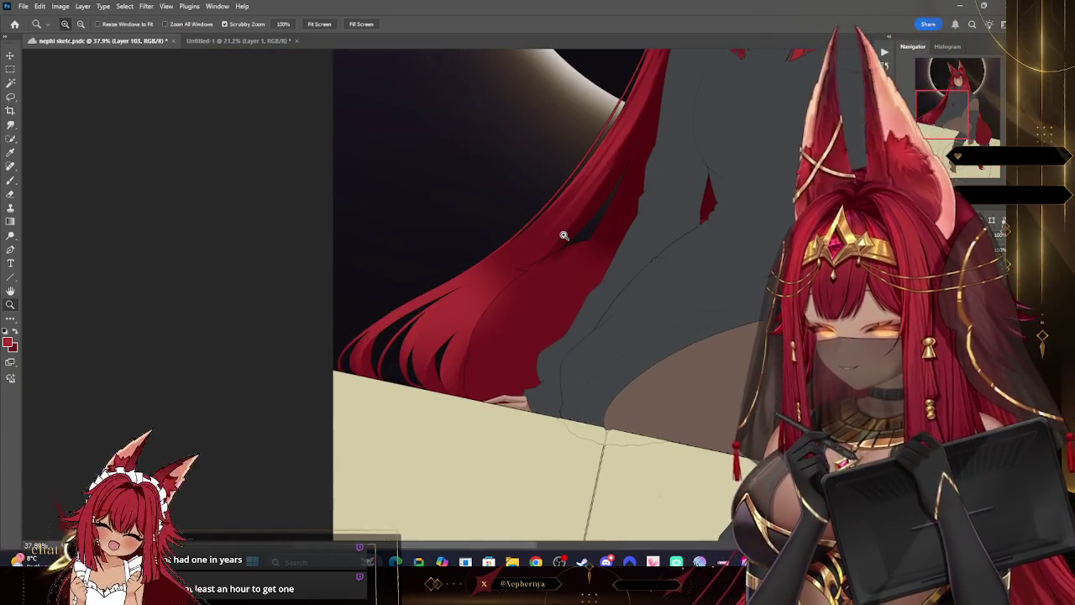
drag(563, 236, 576, 418)
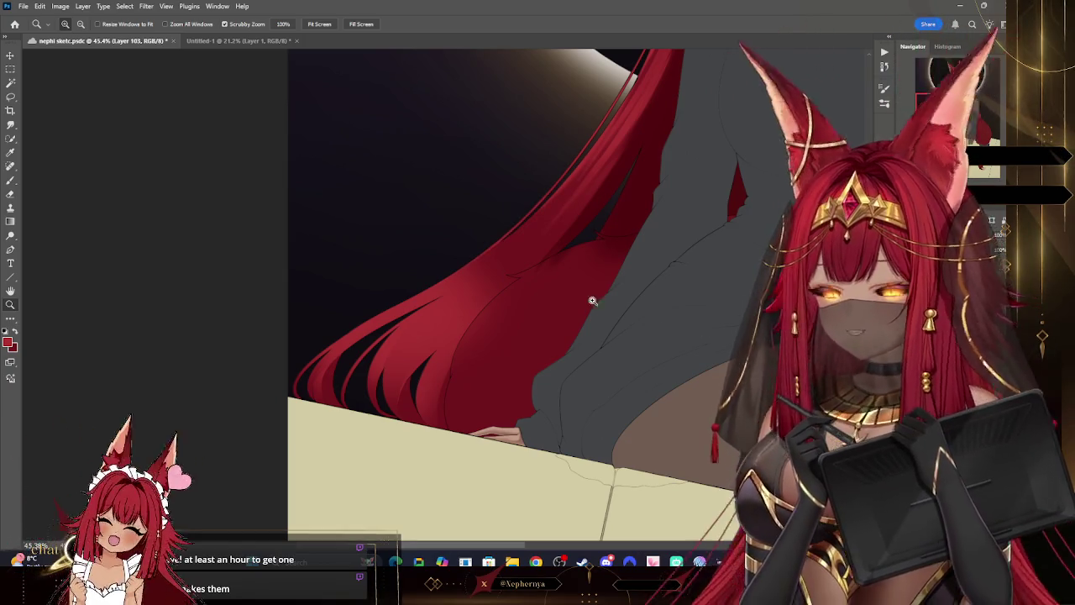
- Paint and erase hair strands with the Hard Round Pressure Size brush, then zoom out
key(b)
right_click(99, 165)
double_click(98, 166)
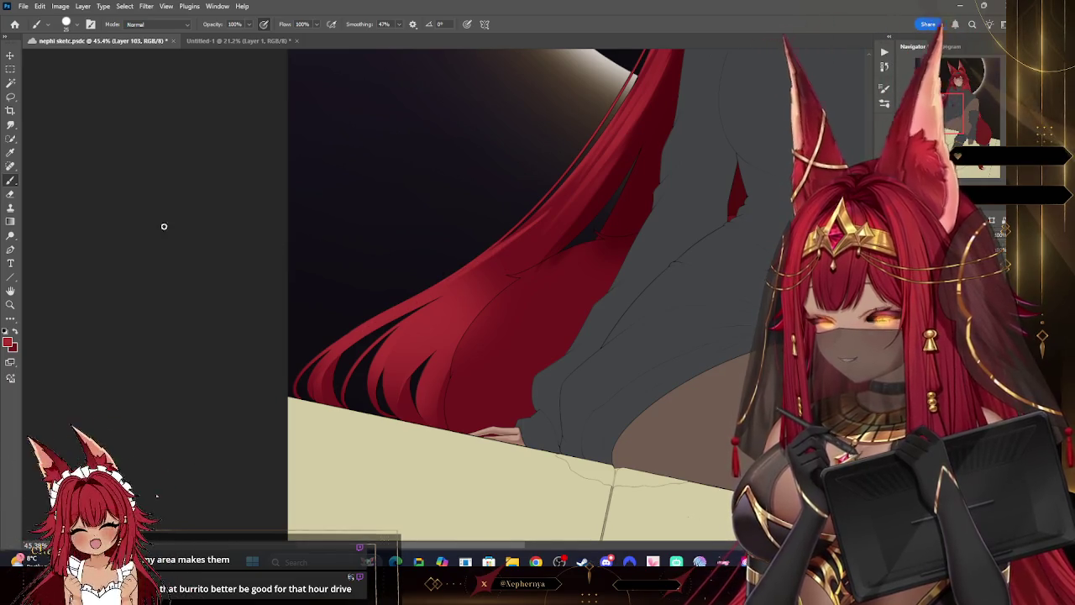
key(e)
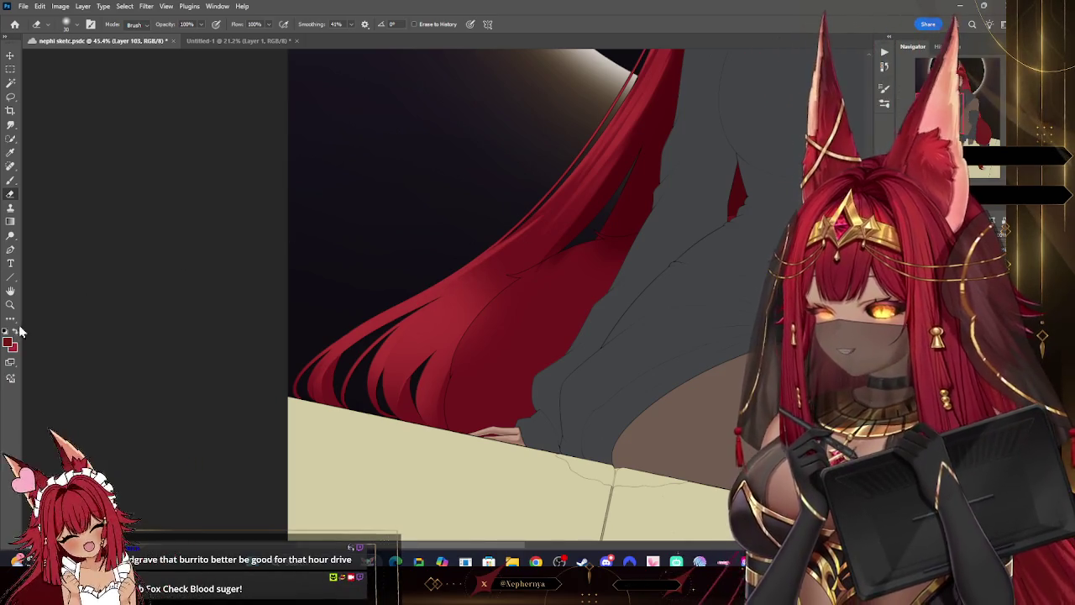
key(b)
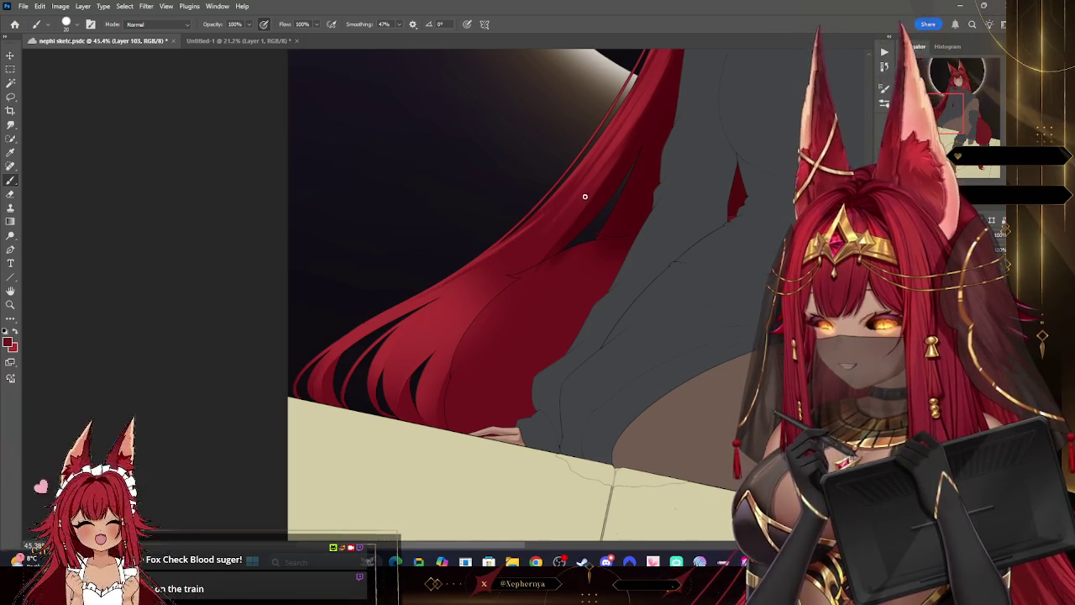
key(z)
mouse_move(638, 356)
mouse_down()
mouse_move(607, 355)
mouse_move(726, 269)
mouse_move(626, 324)
mouse_up()
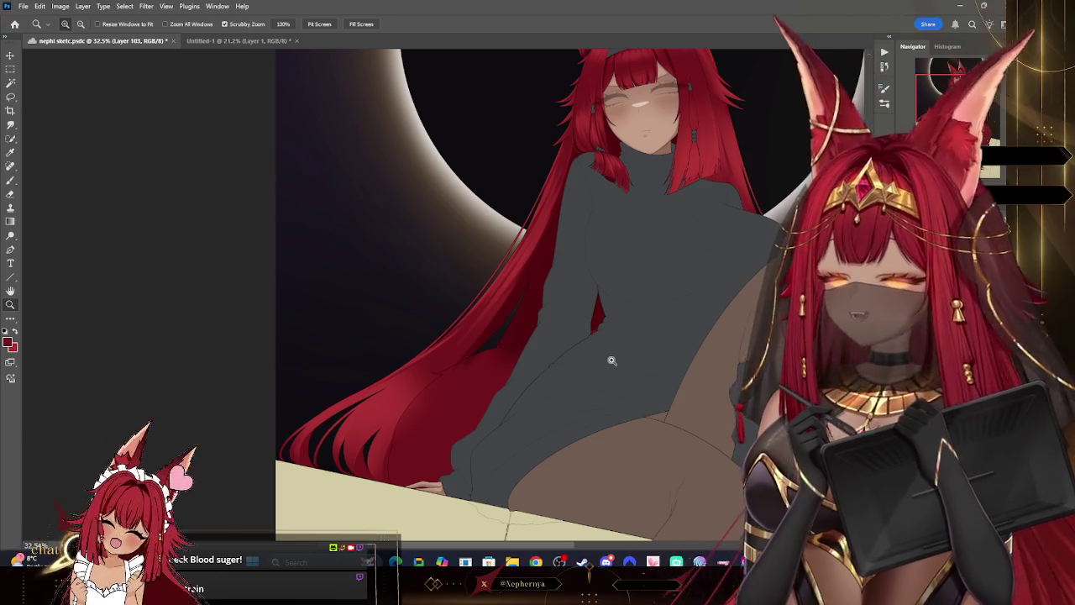
- View the whole illustration, then zoom back in on the hair and sweater
scroll(607, 355, up, 1)
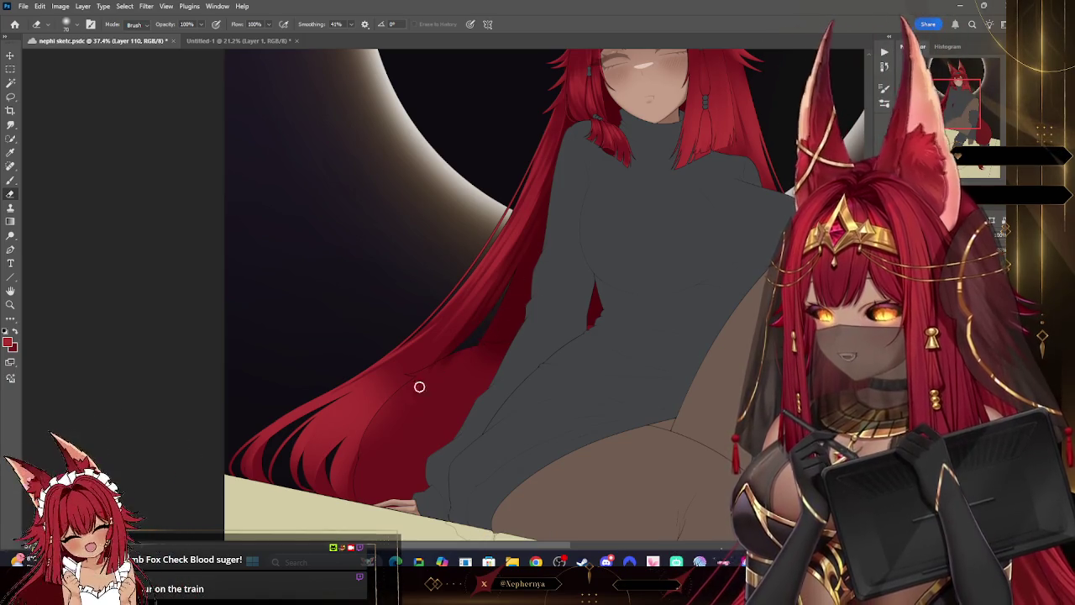
alt+click(528, 436)
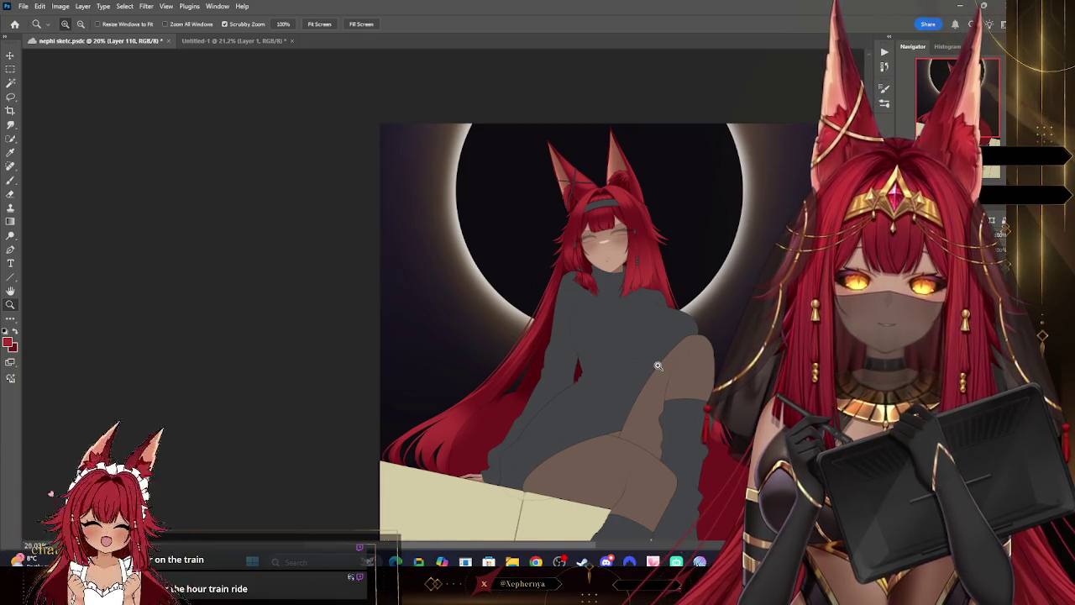
mouse_move(602, 375)
mouse_down()
mouse_move(591, 348)
mouse_move(715, 216)
mouse_move(667, 191)
mouse_move(705, 287)
mouse_move(718, 379)
mouse_move(639, 323)
mouse_up()
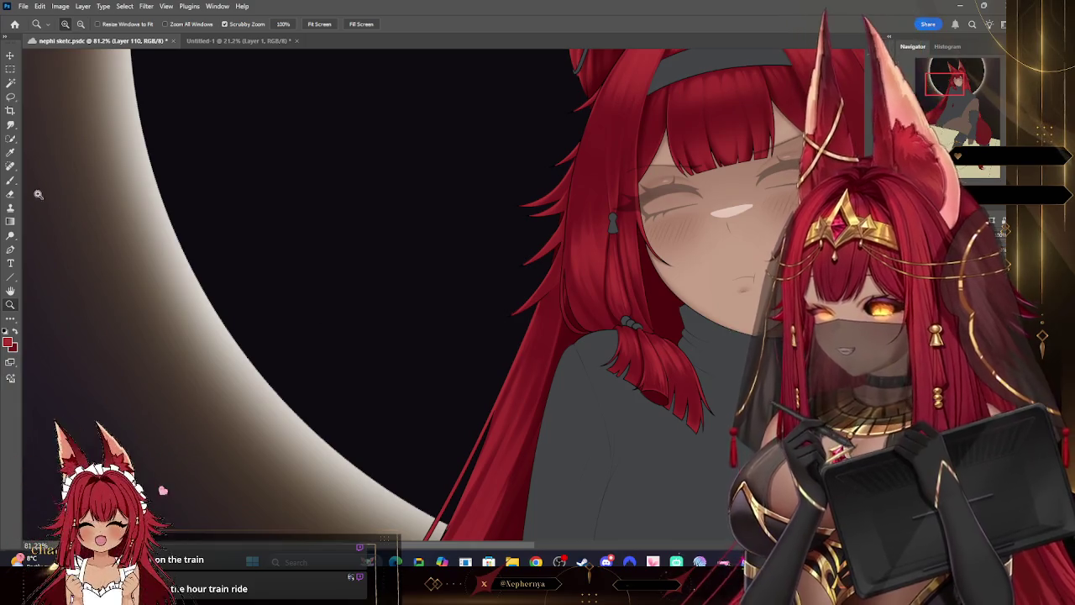
- Paint fine strands around the face with a smaller brush, undoing a stroke and sampling artwork colour
key(b)
key(bracketleft)
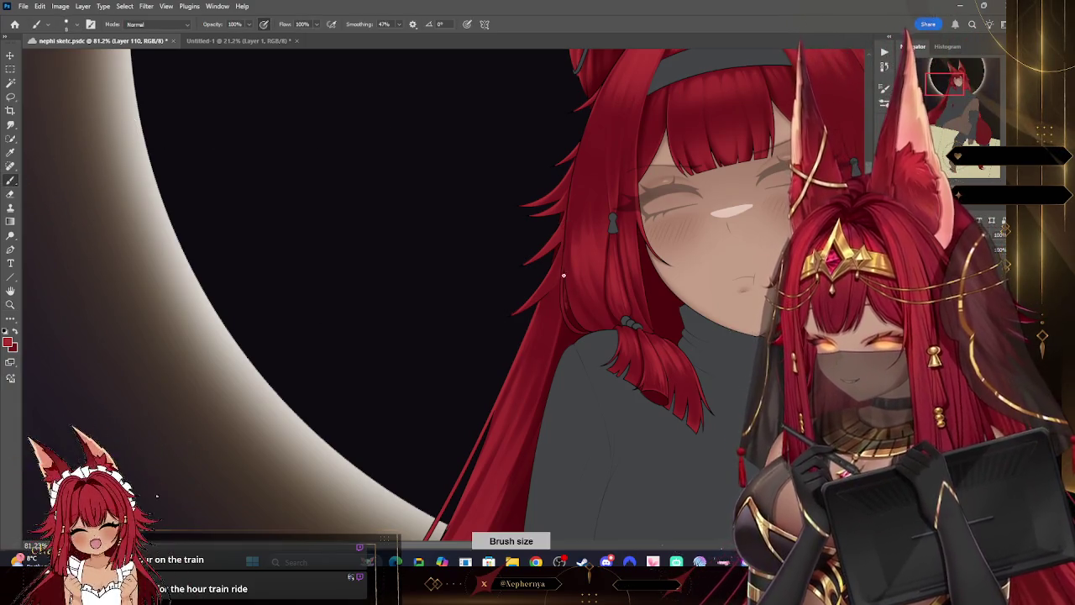
key(ctrl+z)
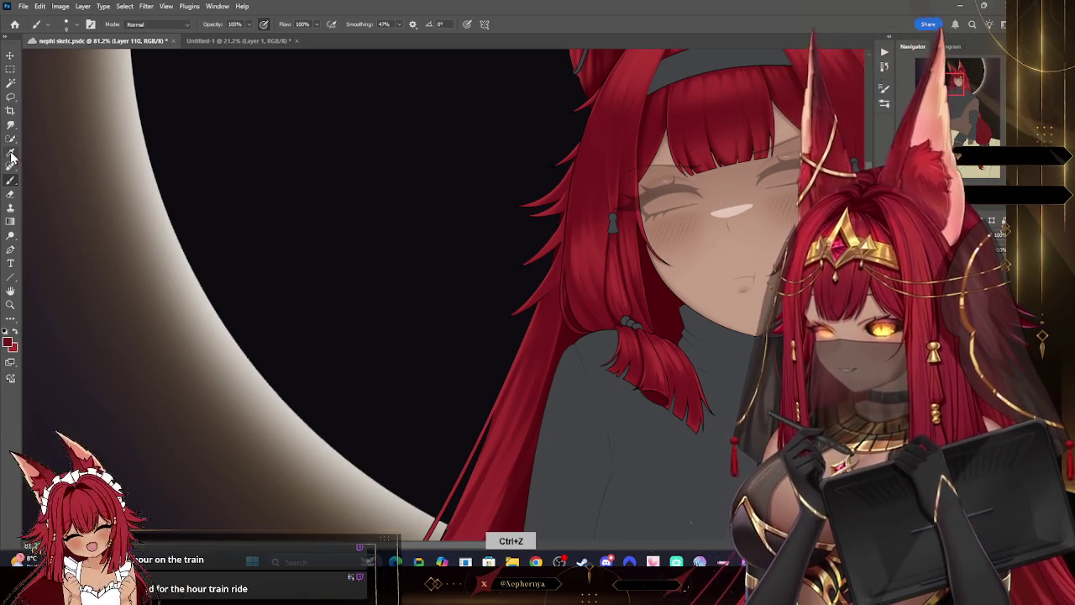
key(i)
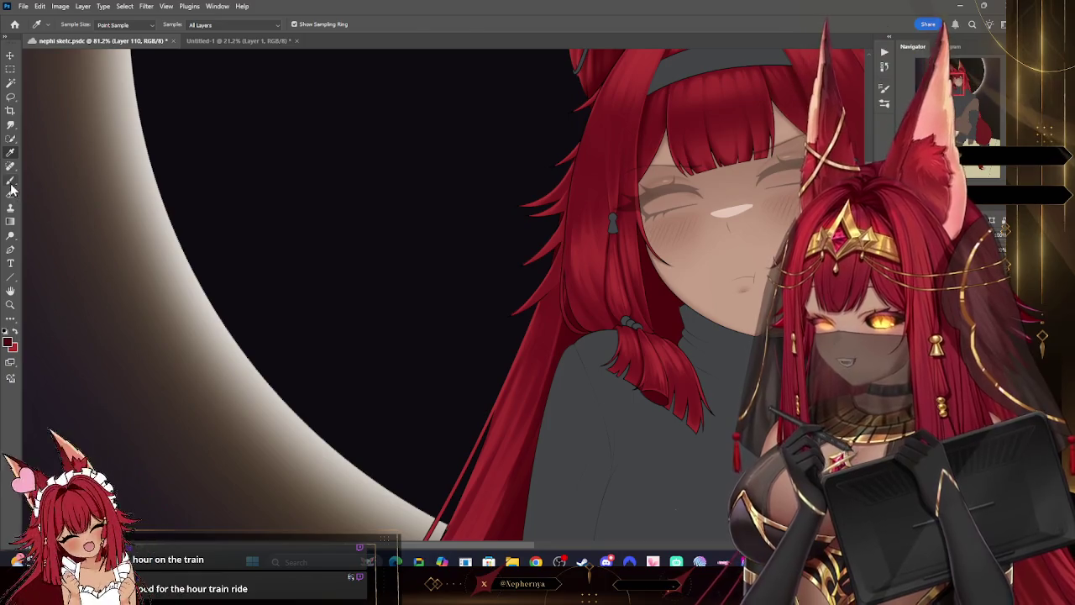
key(b)
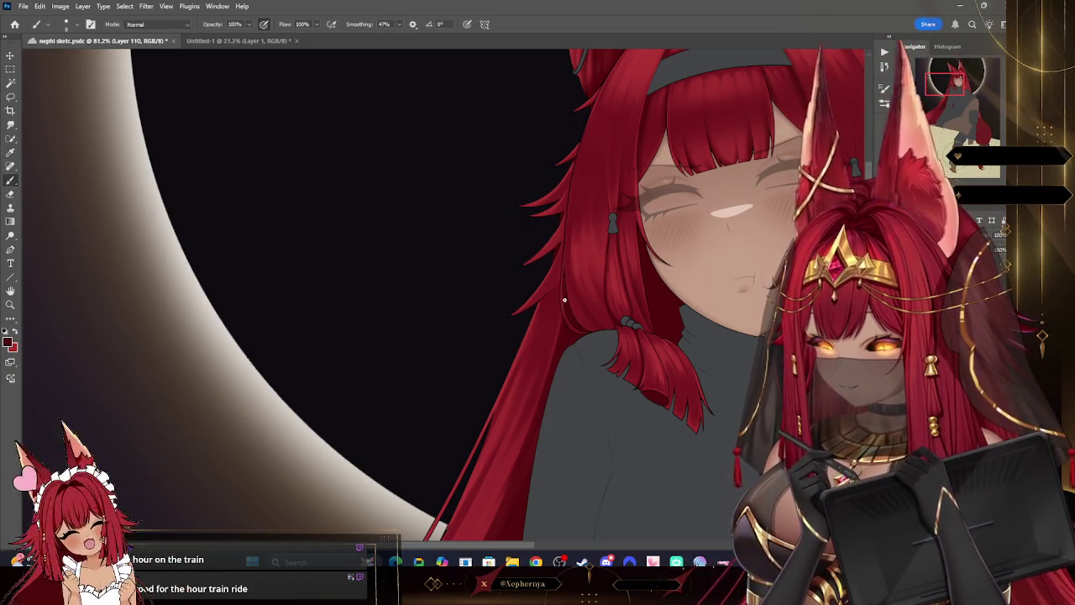
key(bracketleft)
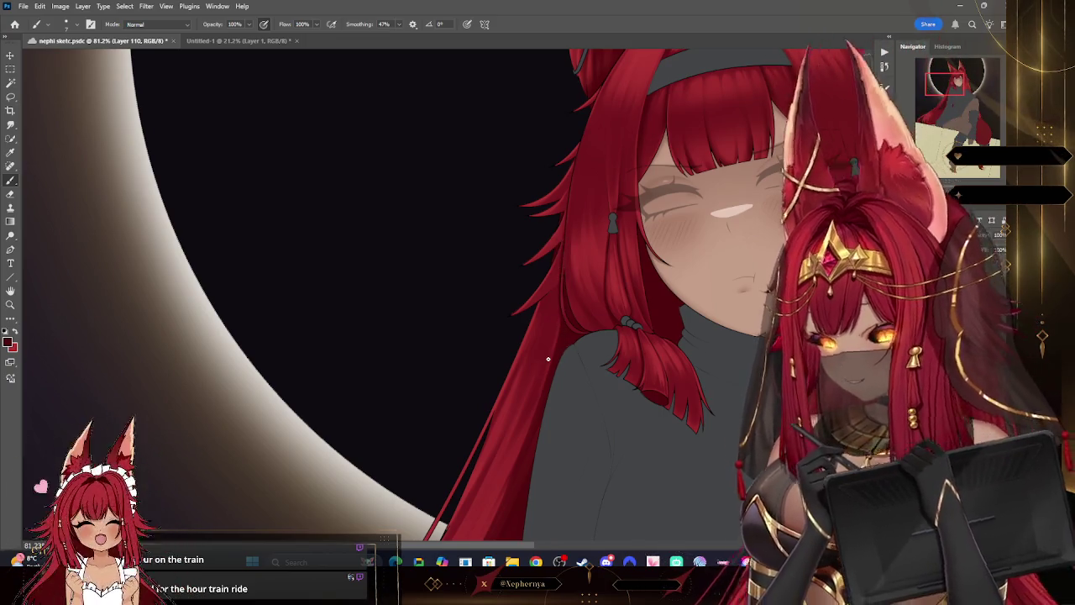
- Zoom out from the face to see the whole figure
key(z)
alt+click(446, 180)
drag(683, 198, 737, 229)
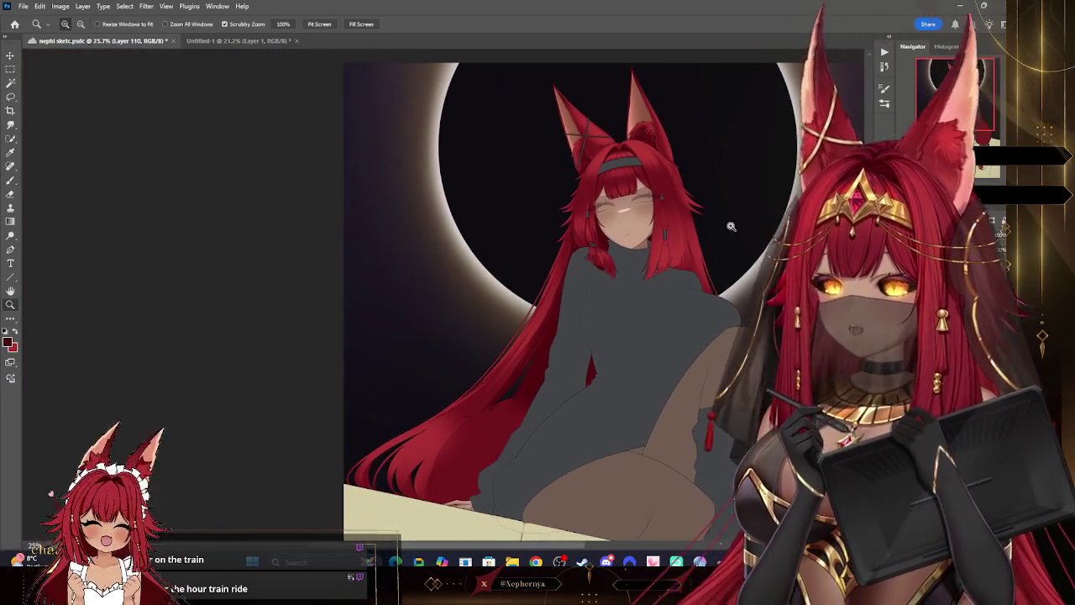
mouse_move(719, 159)
mouse_down()
mouse_move(742, 190)
mouse_move(706, 173)
mouse_move(777, 241)
mouse_move(802, 242)
mouse_up()
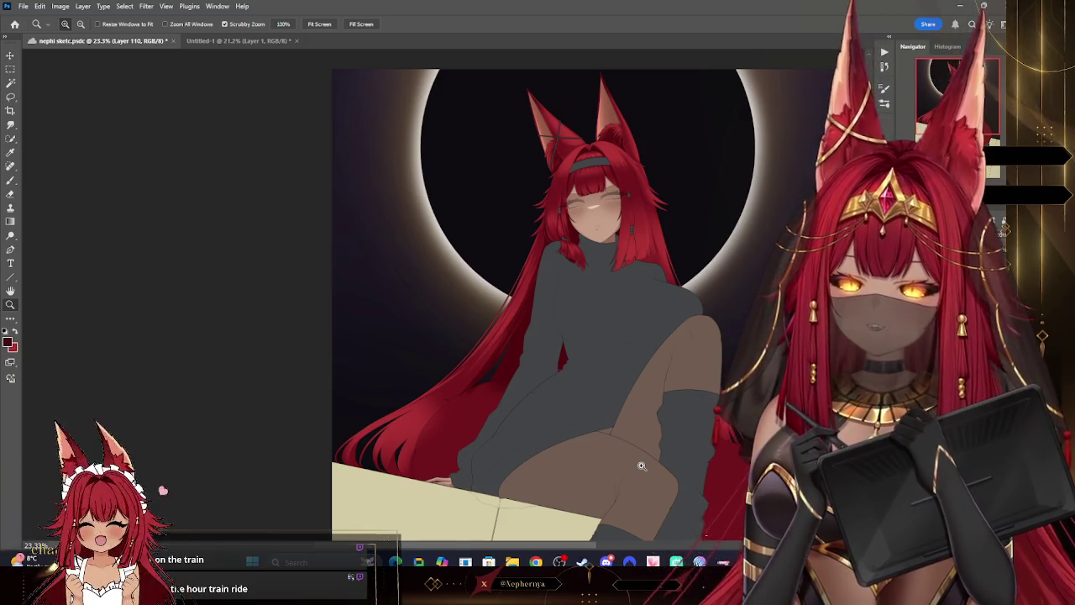
scroll(641, 465, down, 2)
scroll(638, 446, up, 4)
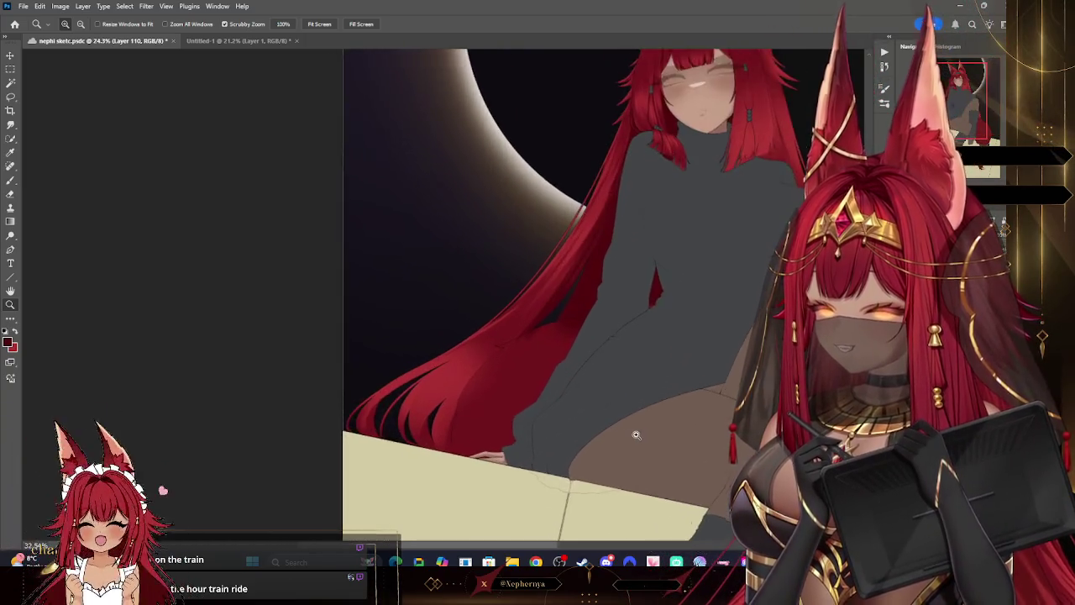
scroll(636, 435, up, 2)
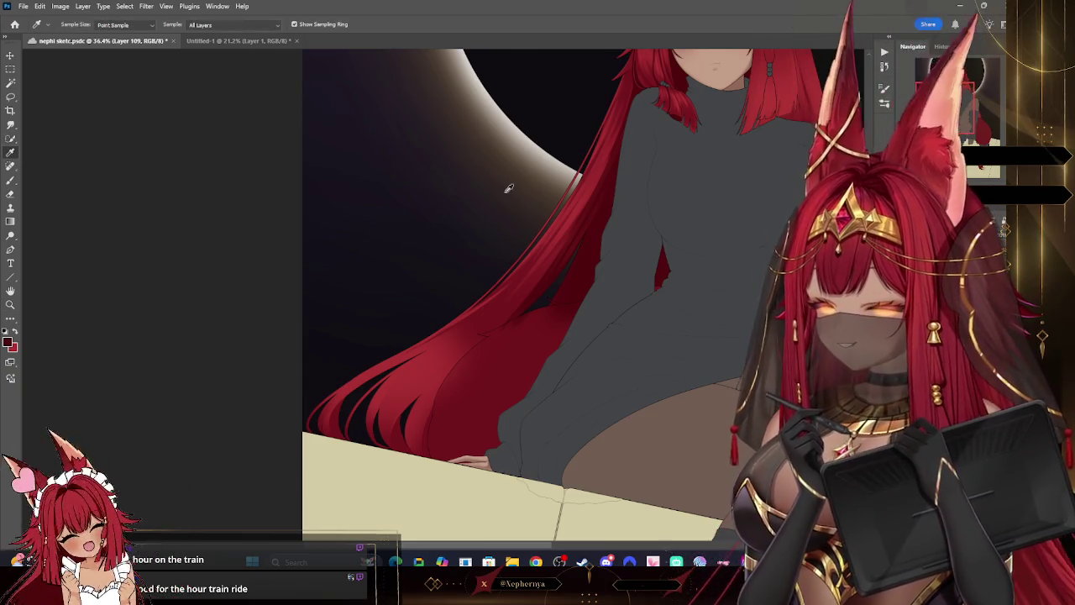
- Choose a new brush tip and size from the Brush Preset picker
click(67, 24)
click(80, 225)
click(500, 351)
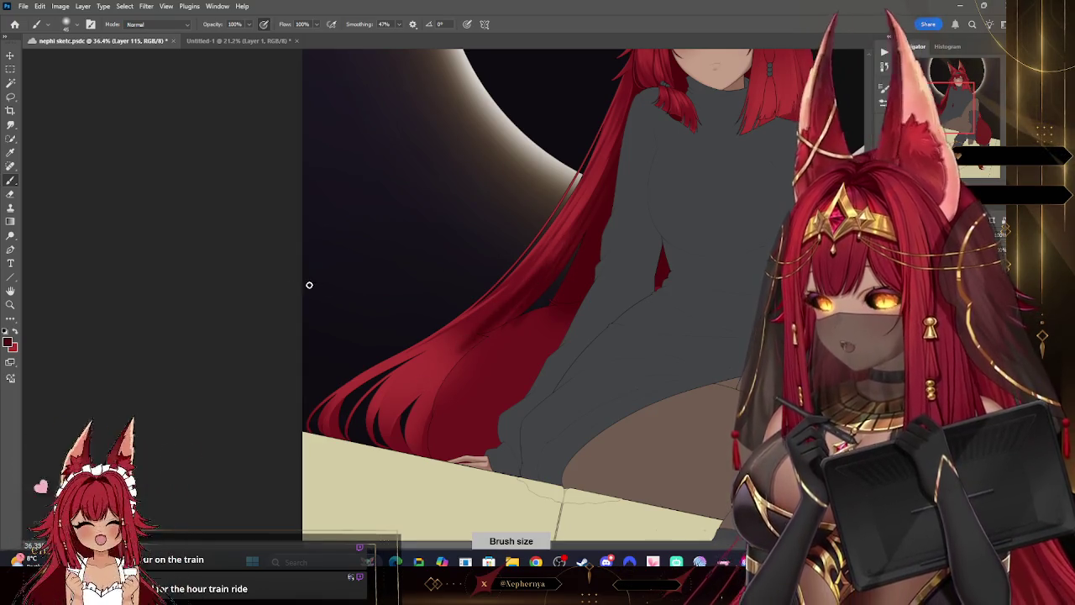
click(72, 27)
click(543, 223)
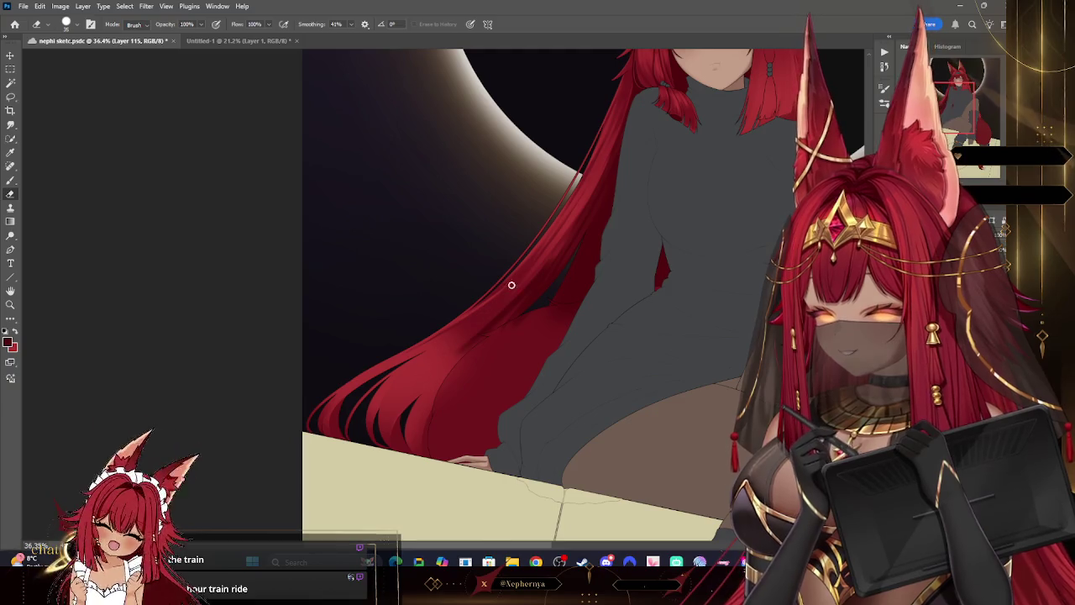
- Pick a different eraser tip from the preset picker, then zoom out
click(67, 25)
click(80, 225)
click(501, 154)
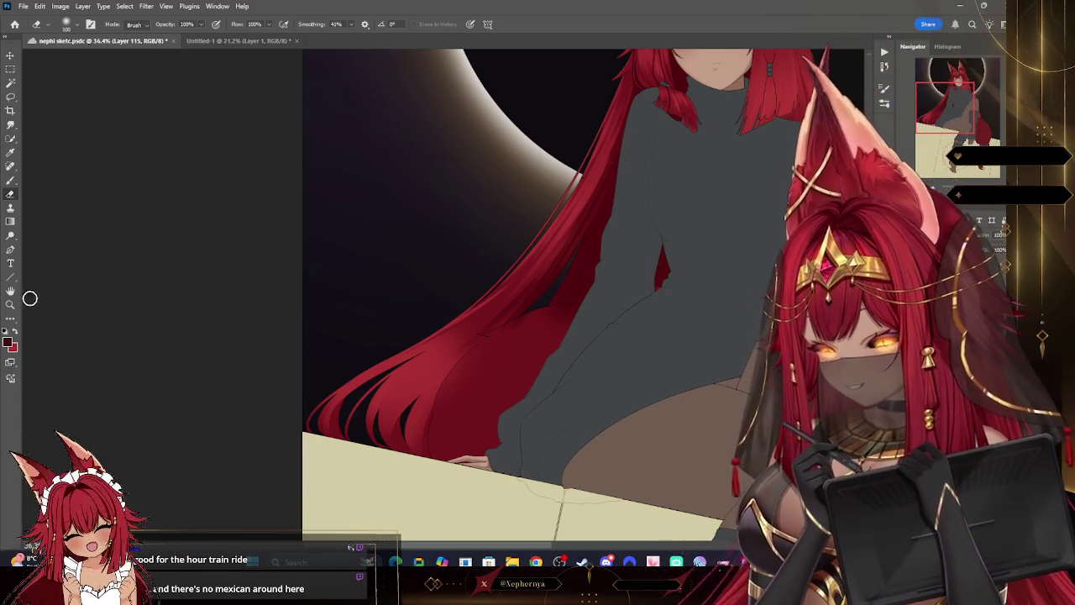
click(10, 304)
- Zoom in on the hand and the hair tips lying on the ledge
scroll(674, 165, down, 5)
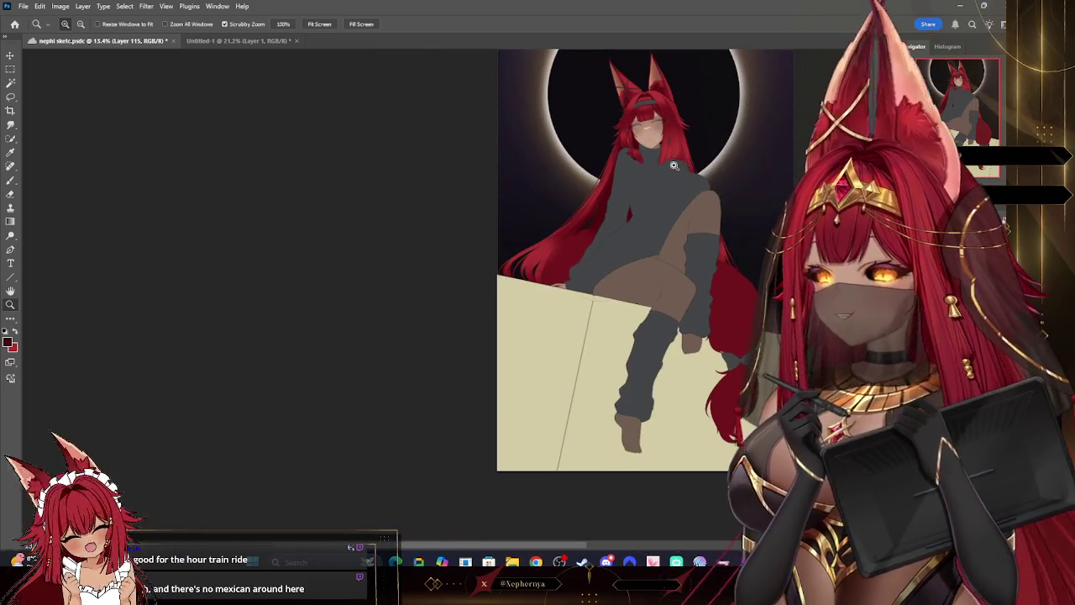
scroll(673, 166, up, 3)
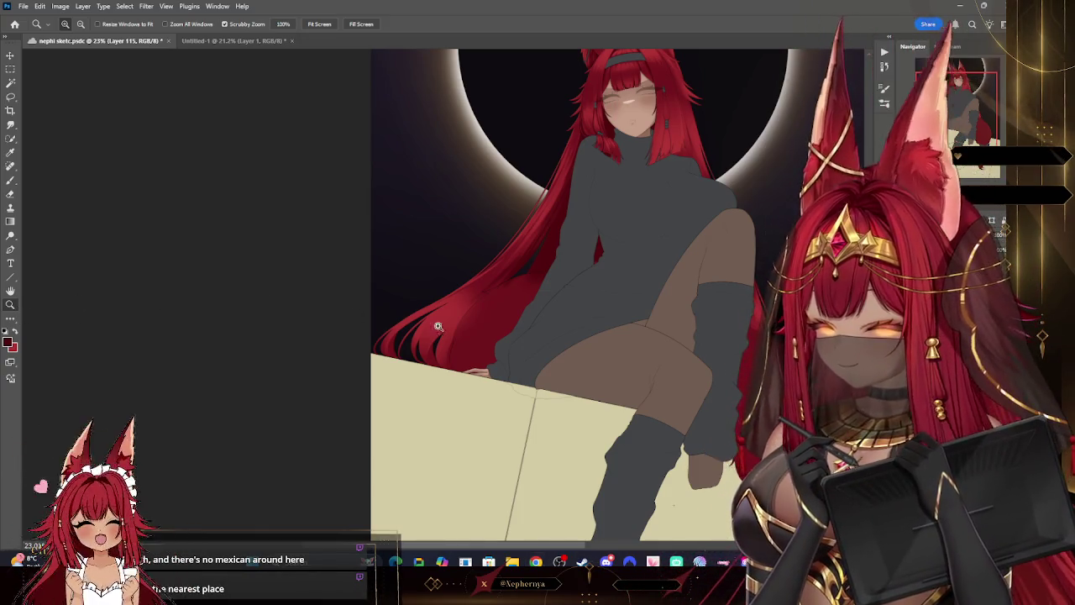
drag(542, 321, 595, 288)
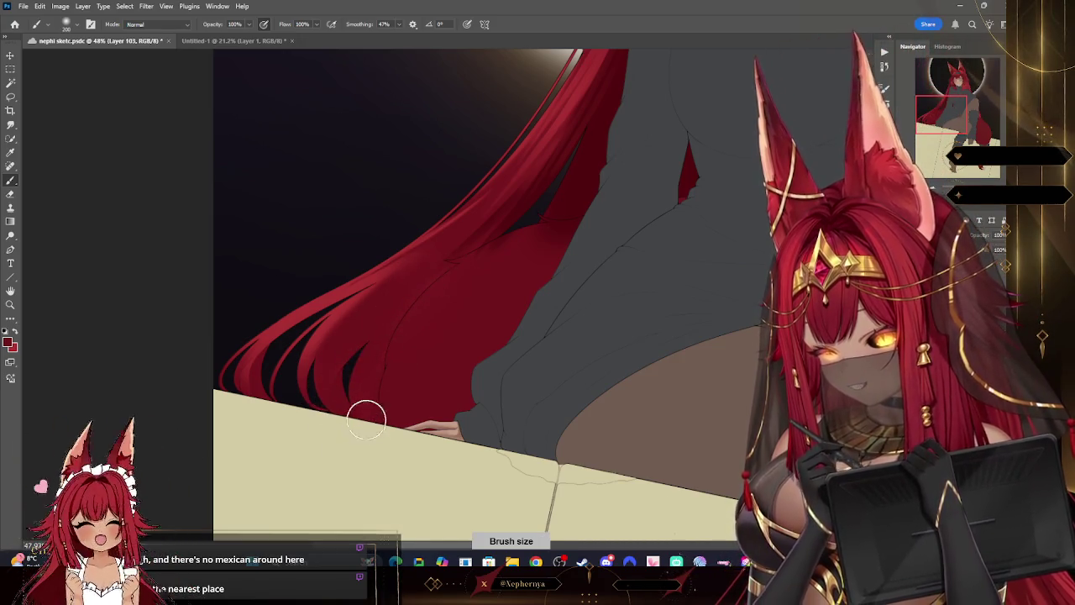
- Erase along the hair tips with a small eraser, undoing one erase, then zoom out
right_click(101, 89)
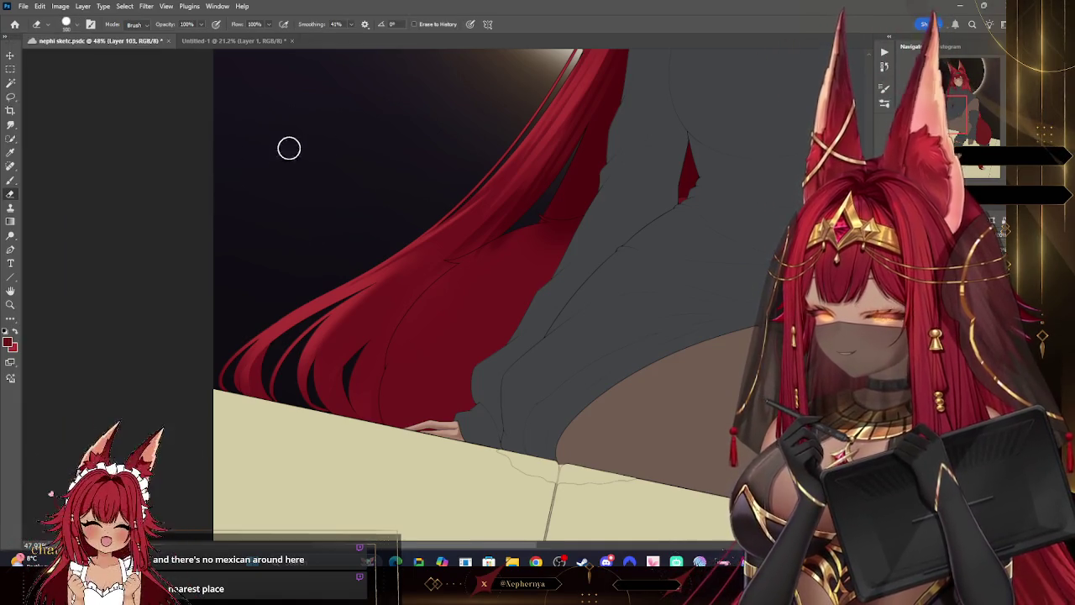
key(e)
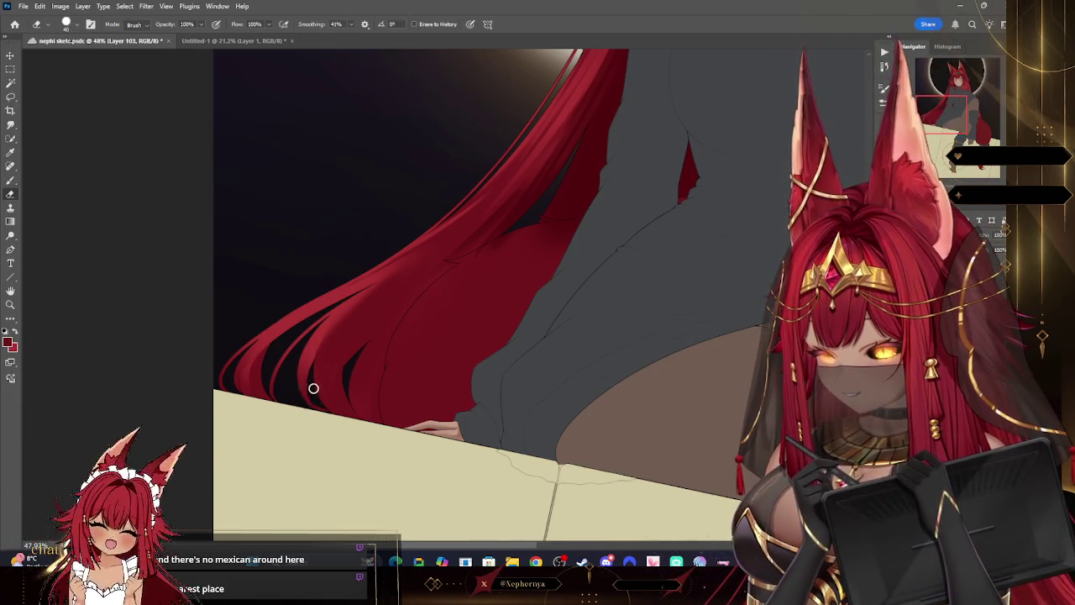
key(ctrl+z)
key(bracketright)
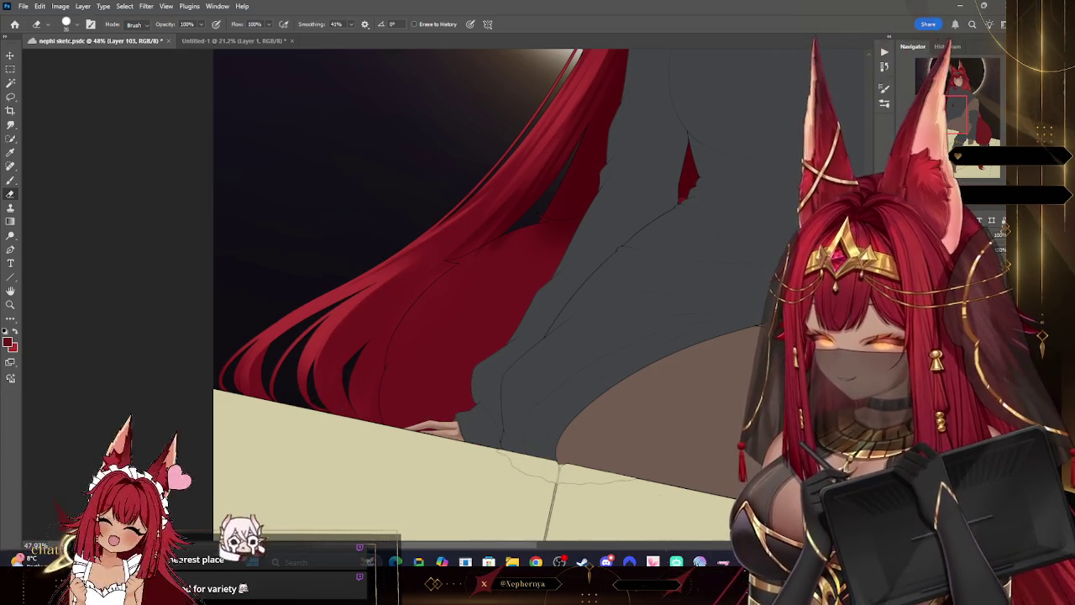
key(z)
mouse_move(60, 283)
mouse_down()
mouse_move(538, 170)
mouse_move(638, 172)
mouse_up()
- Paint fine strands along the close-up hair edge with a tiny brush, zooming out slightly
key(b)
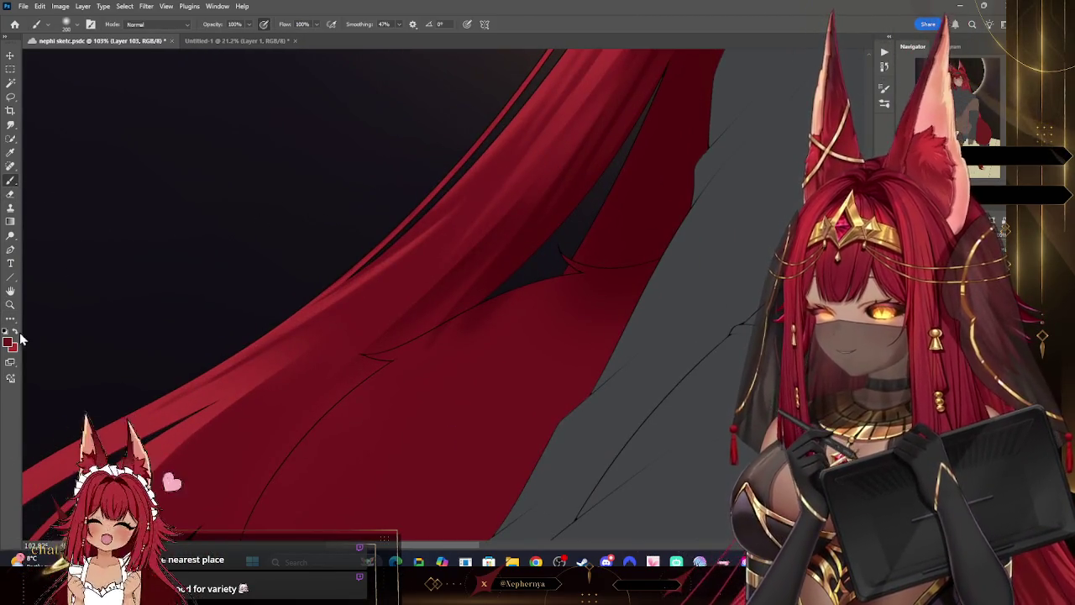
key(bracketleft)
key(bracketleft)
key(bracketleft)
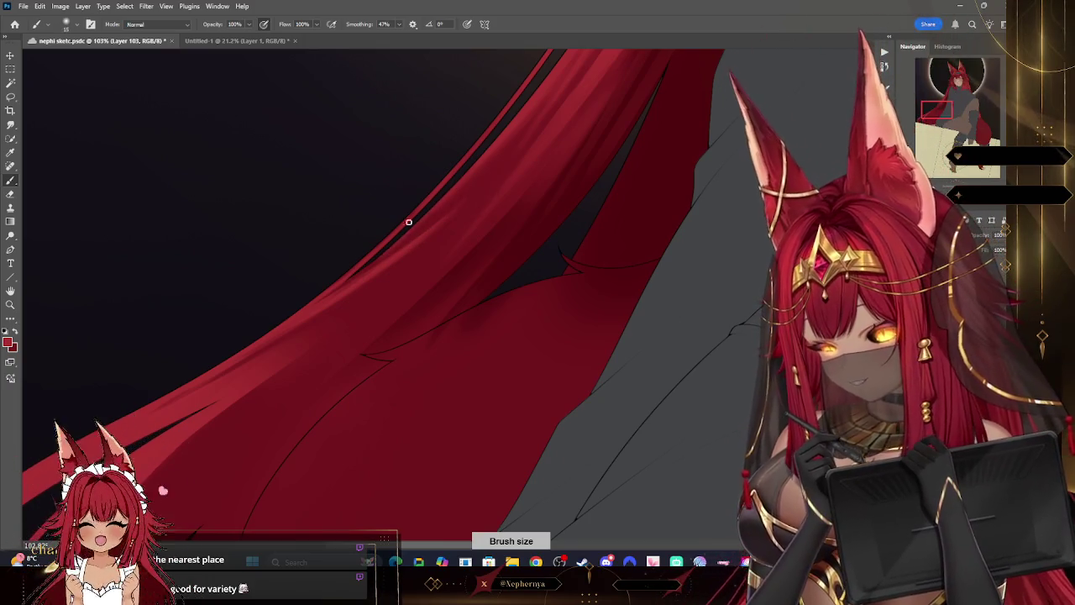
key(bracketright)
key(bracketright)
key(bracketright)
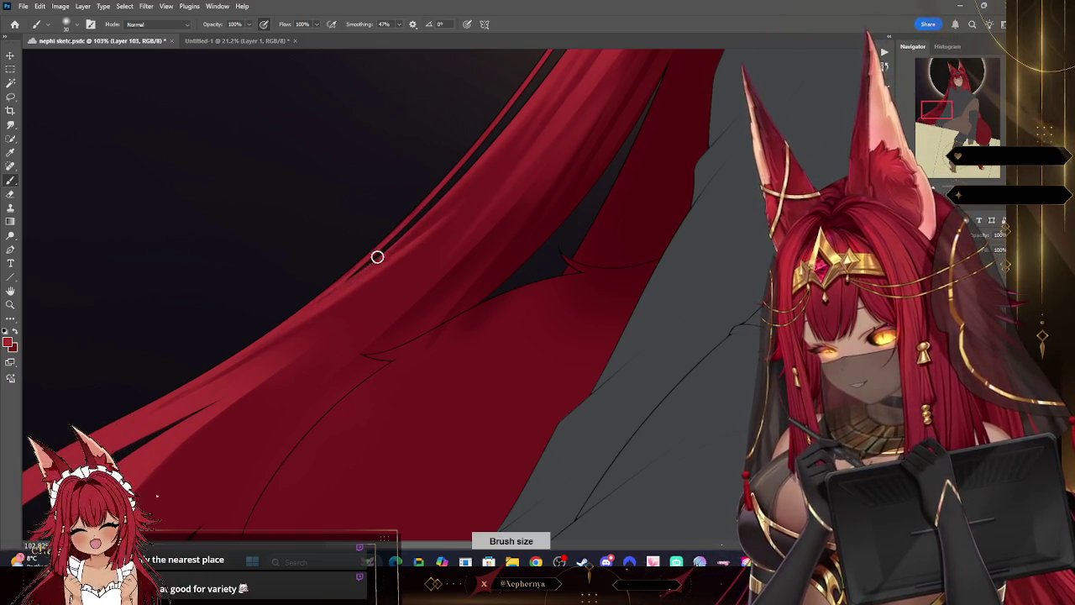
key(bracketleft)
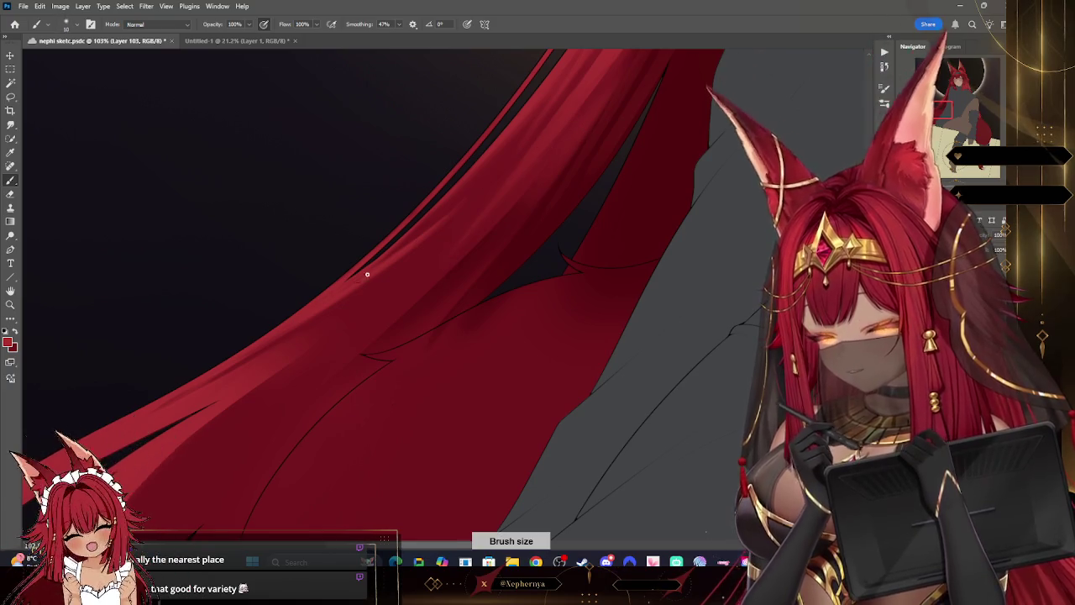
key(z)
mouse_move(233, 249)
mouse_down()
mouse_move(432, 235)
mouse_move(274, 288)
mouse_up()
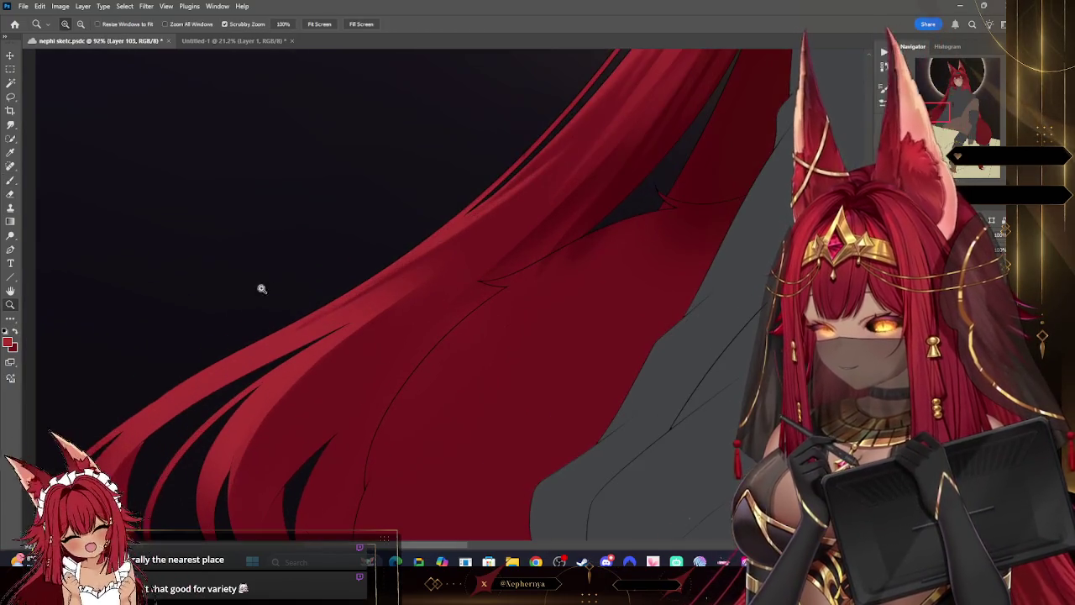
- Add more fine strands, then zoom out to the whole image and back to 55%
key(b)
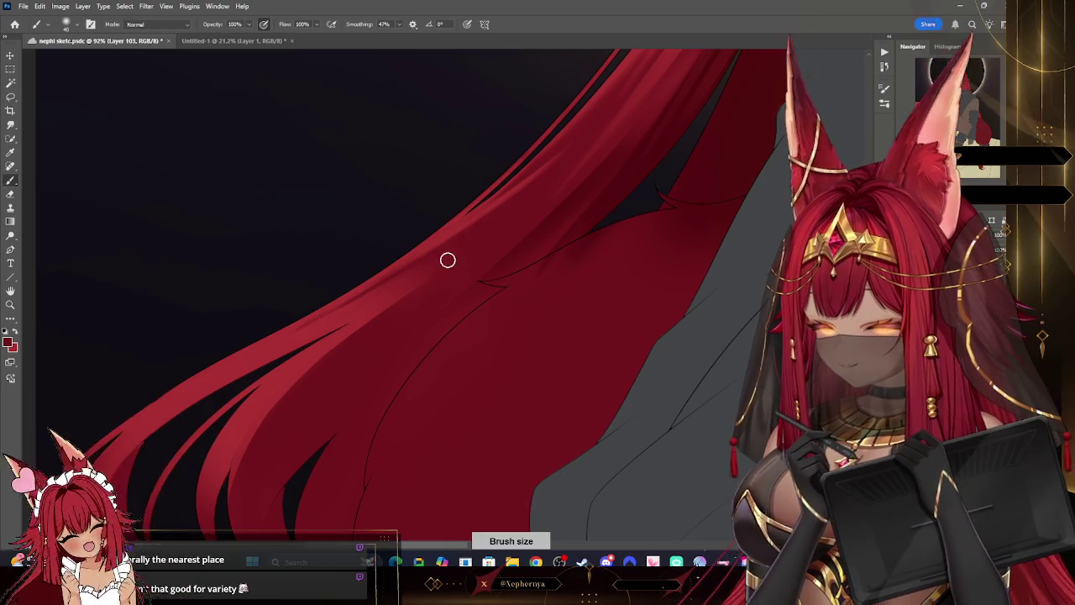
key(bracketleft)
key(bracketleft)
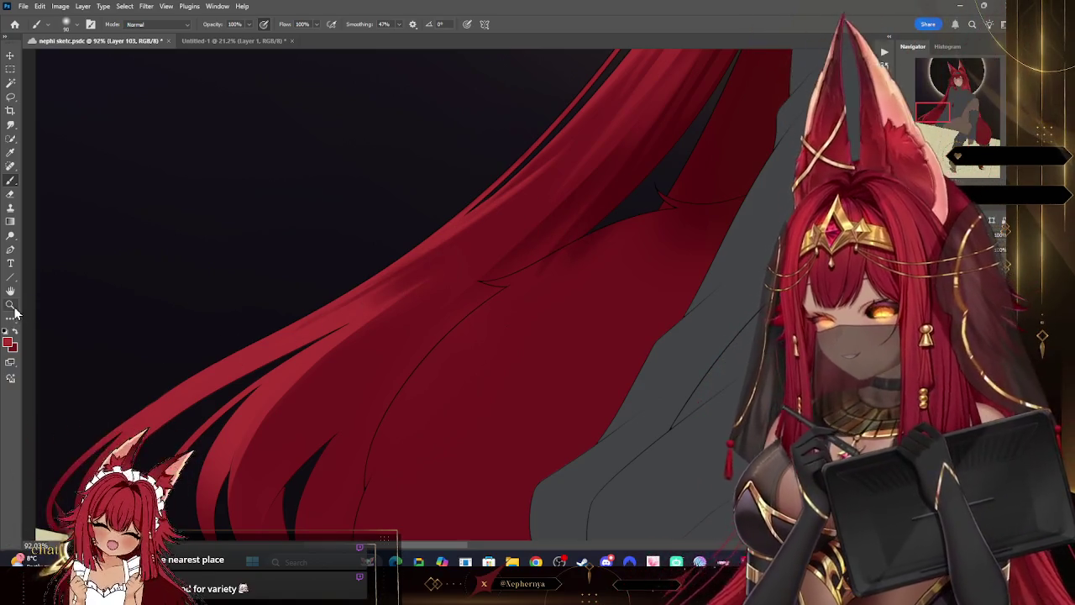
key(z)
scroll(409, 357, down, 3)
scroll(451, 400, down, 2)
scroll(516, 402, up, 3)
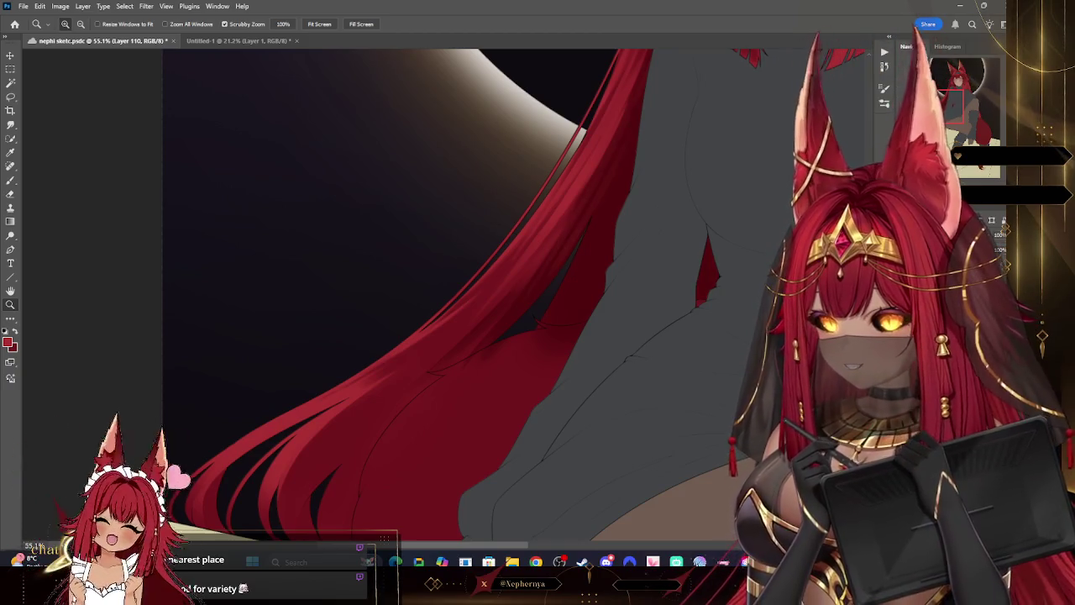
- Erase stray hair edges against the eclipse with a resized eraser tip, then zoom out
click(10, 181)
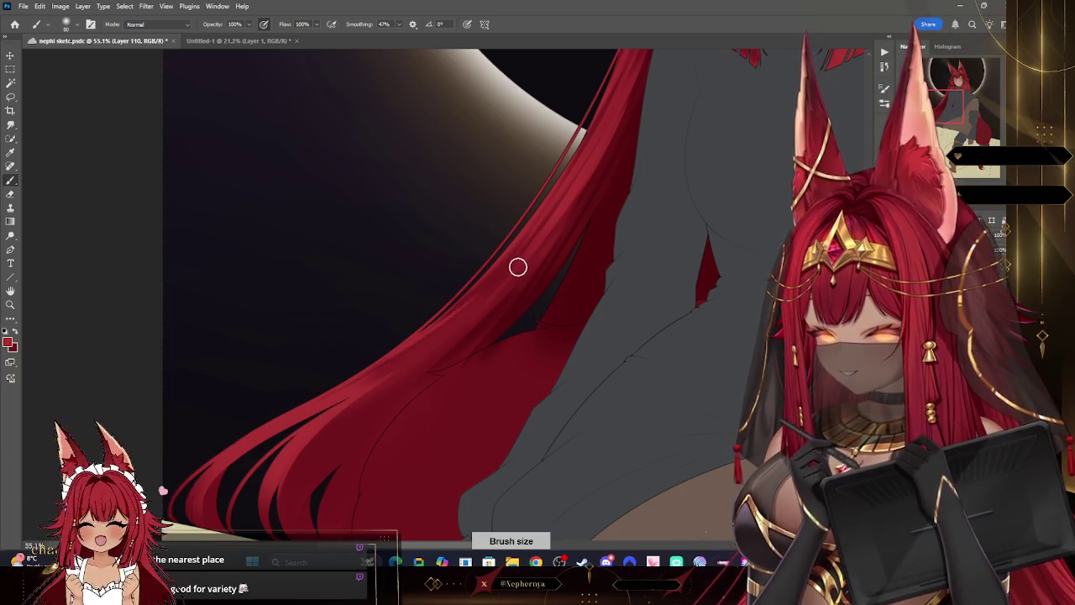
key(e)
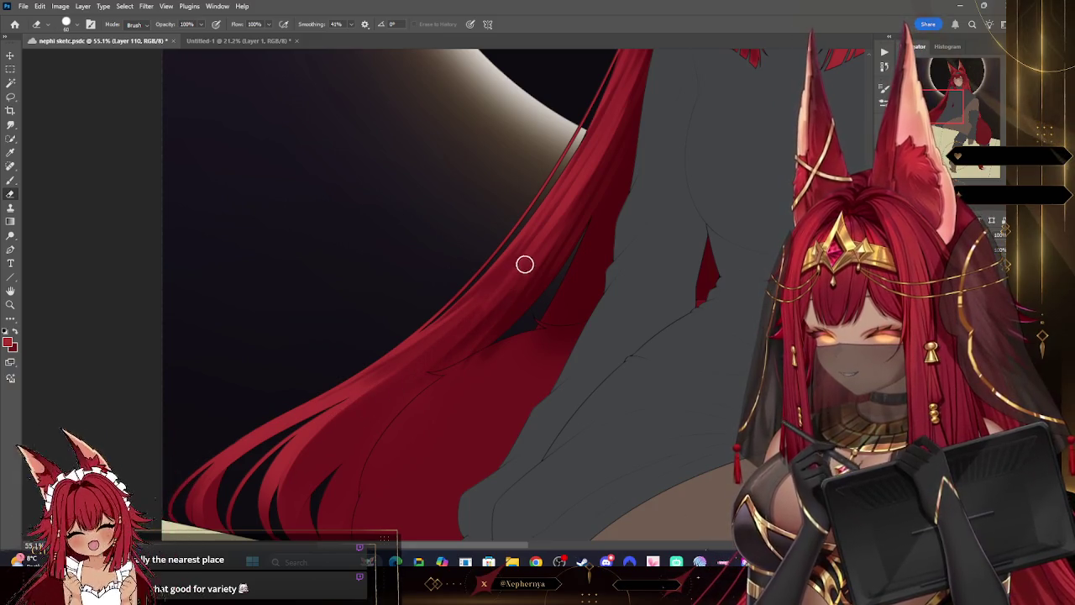
click(77, 26)
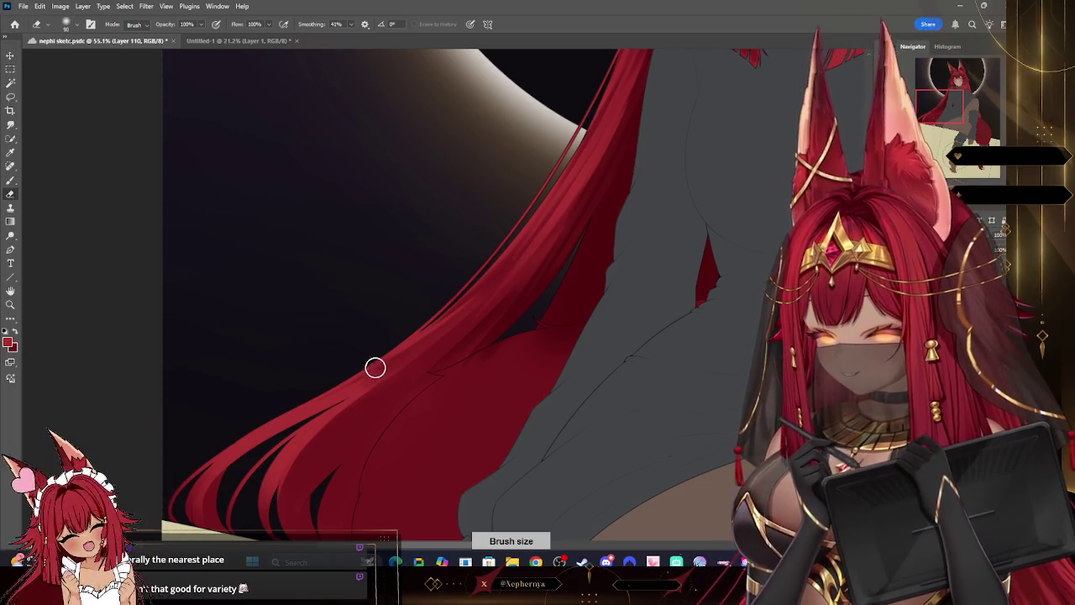
key(bracketleft)
key(bracketleft)
key(bracketleft)
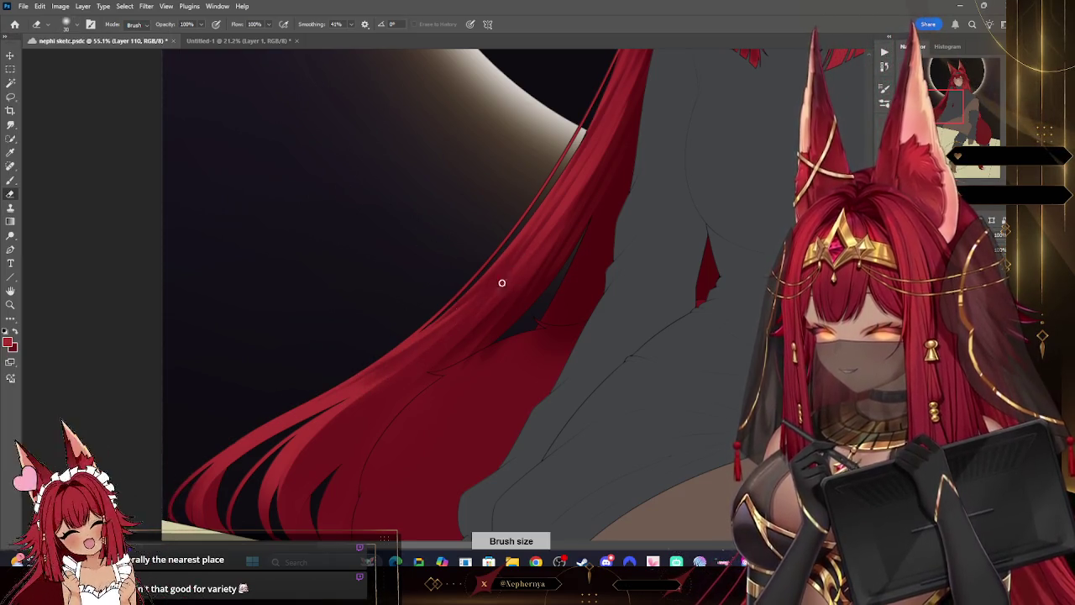
key(bracketright)
key(bracketright)
key(bracketright)
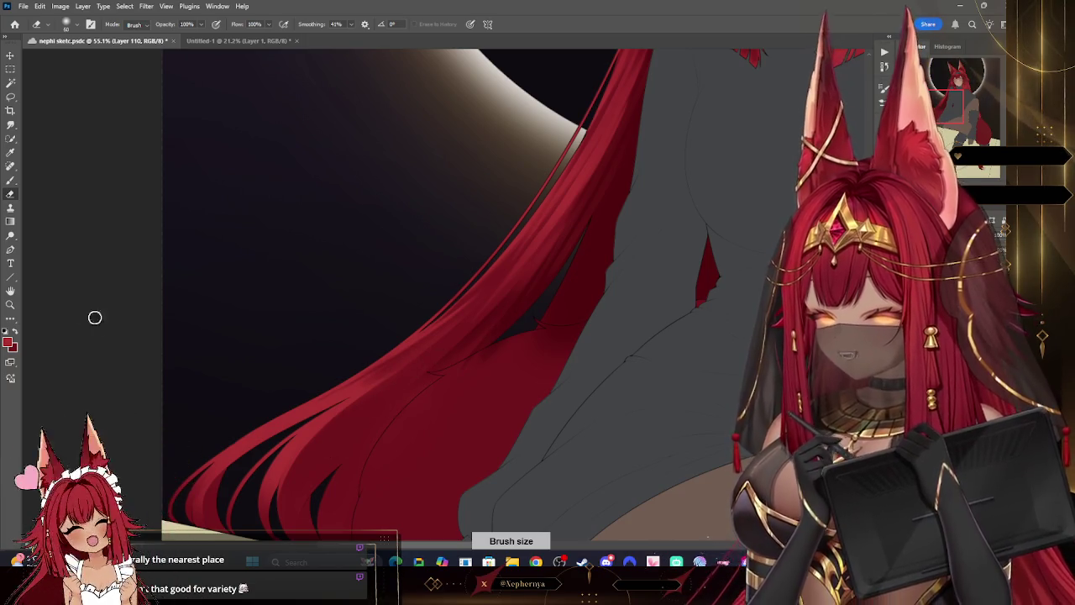
key(z)
mouse_move(571, 408)
mouse_down()
mouse_move(554, 384)
mouse_move(526, 382)
mouse_move(599, 408)
mouse_move(617, 383)
mouse_up()
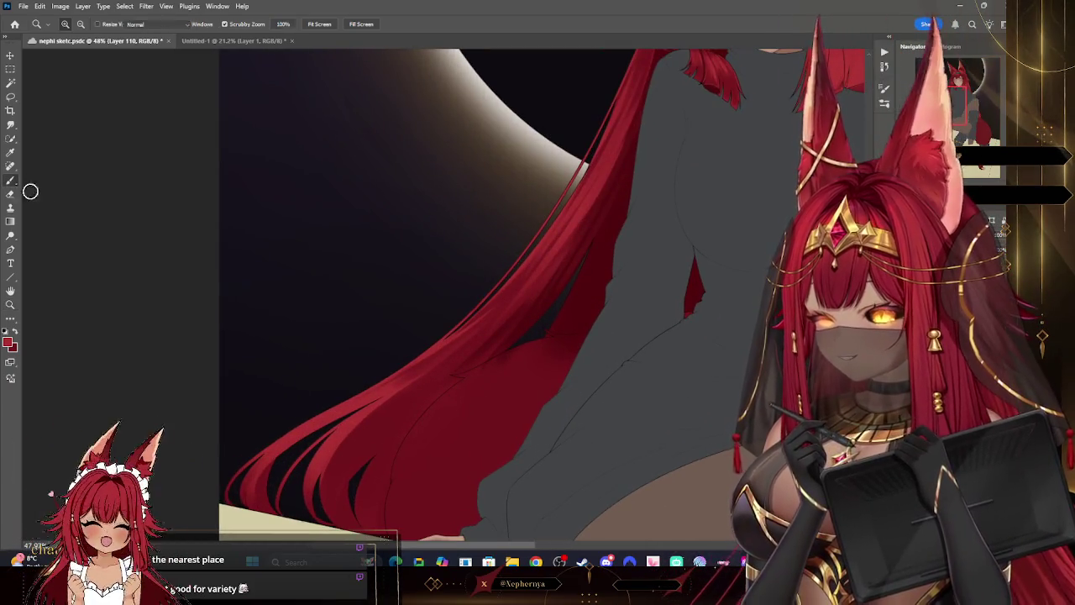
- Return to the Brush, enlarge it, and pan to the lower sweep of red hair
click(10, 180)
key(bracketright)
key(bracketright)
key(bracketright)
key(bracketright)
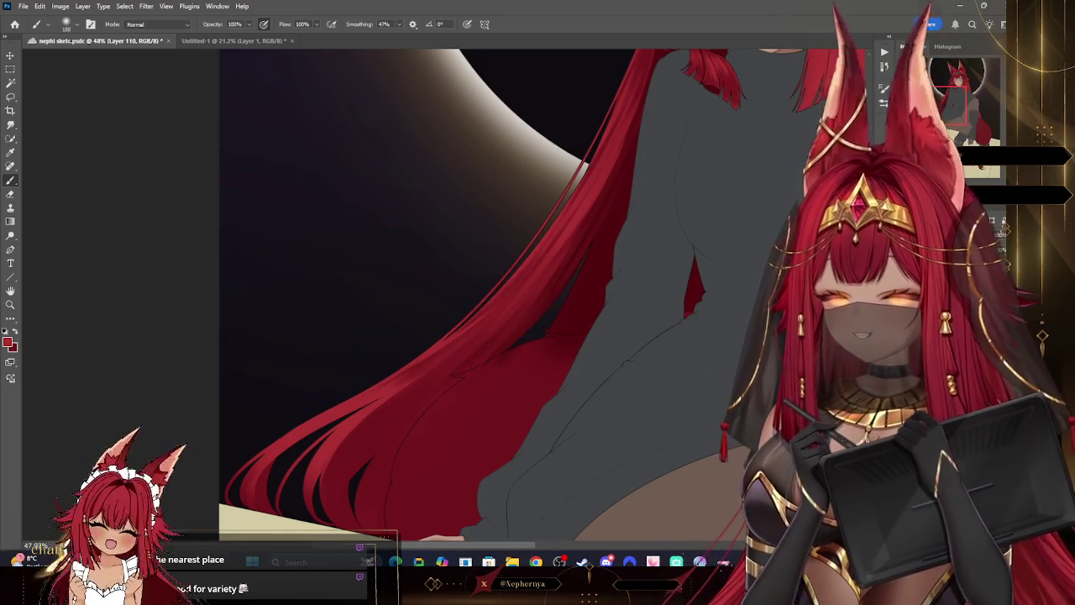
scroll(504, 293, right, 5)
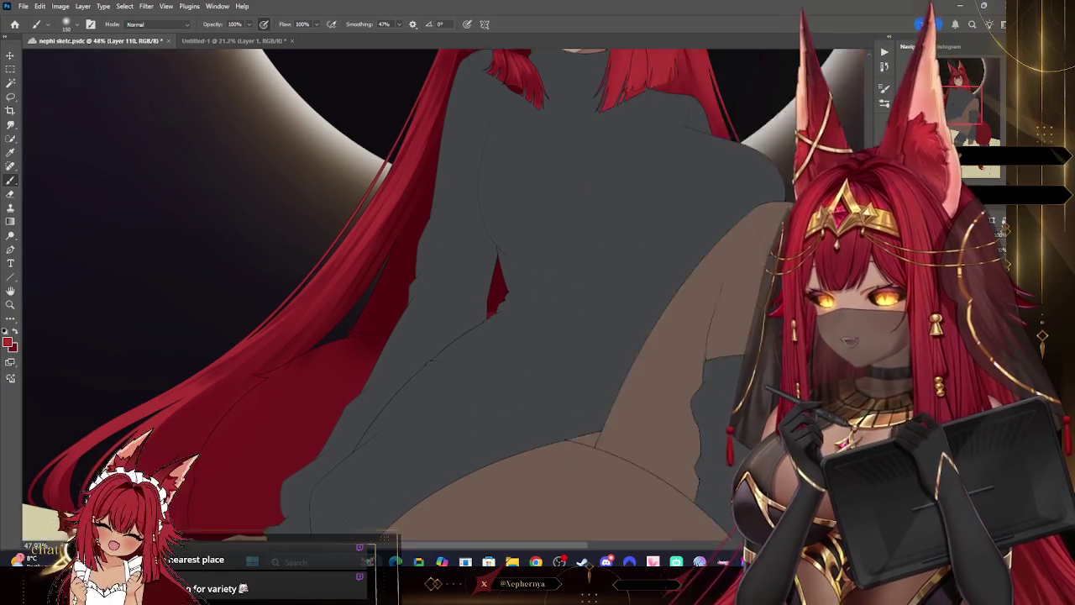
scroll(403, 294, down, 3)
scroll(403, 294, up, 3)
scroll(403, 294, down, 2)
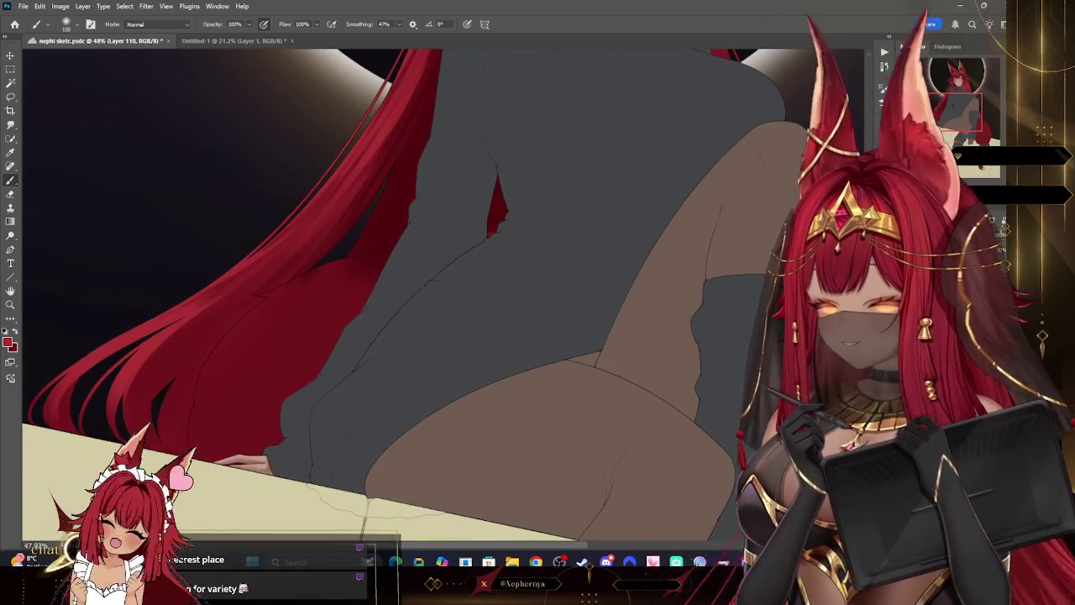
scroll(504, 335, left, 1)
scroll(503, 336, left, 2)
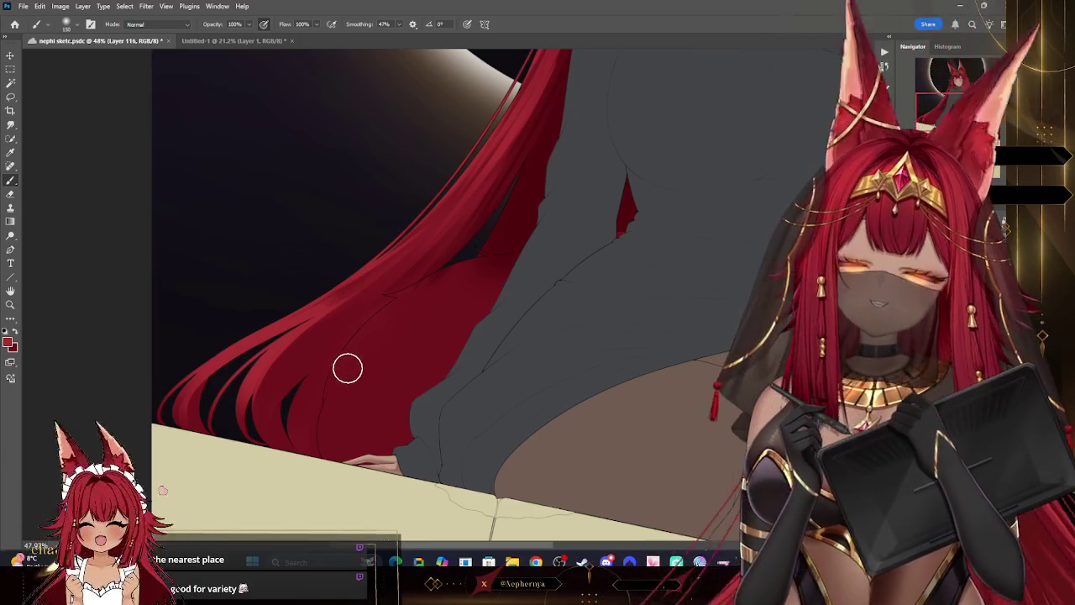
- Shrink the brush from about 25 to hairline size, paint thin strands, then zoom to check
key(bracketleft)
key(bracketleft)
key(bracketleft)
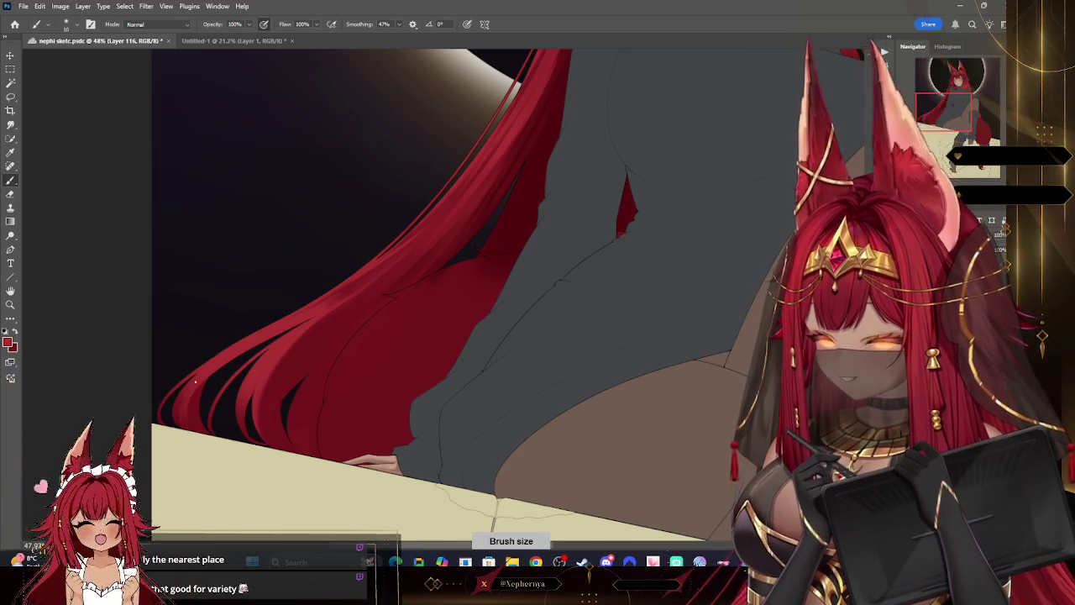
key(bracketleft)
key(bracketleft)
key(bracketleft)
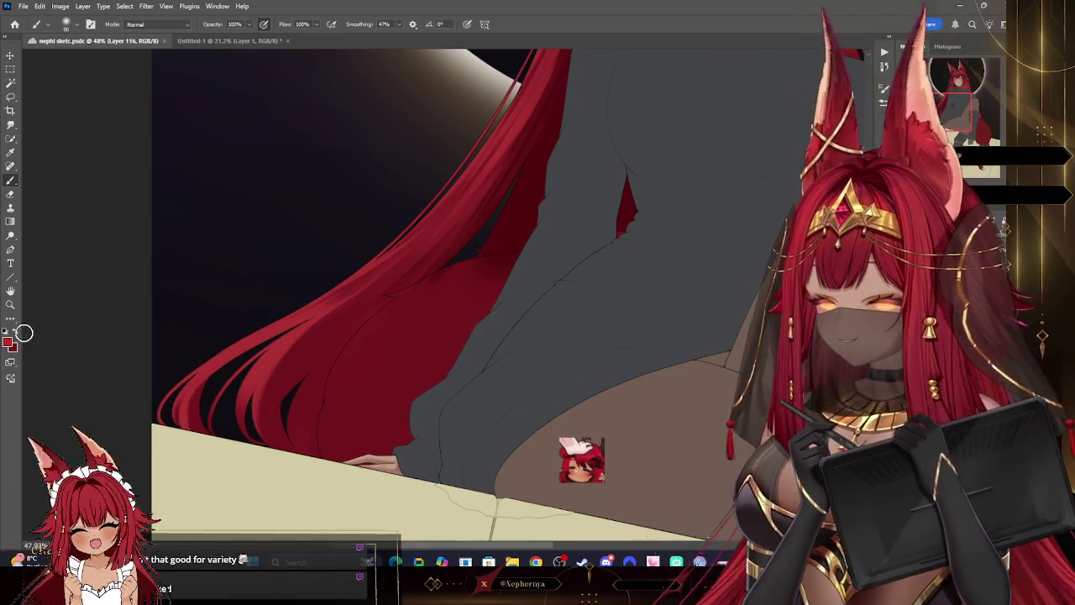
key(bracketleft)
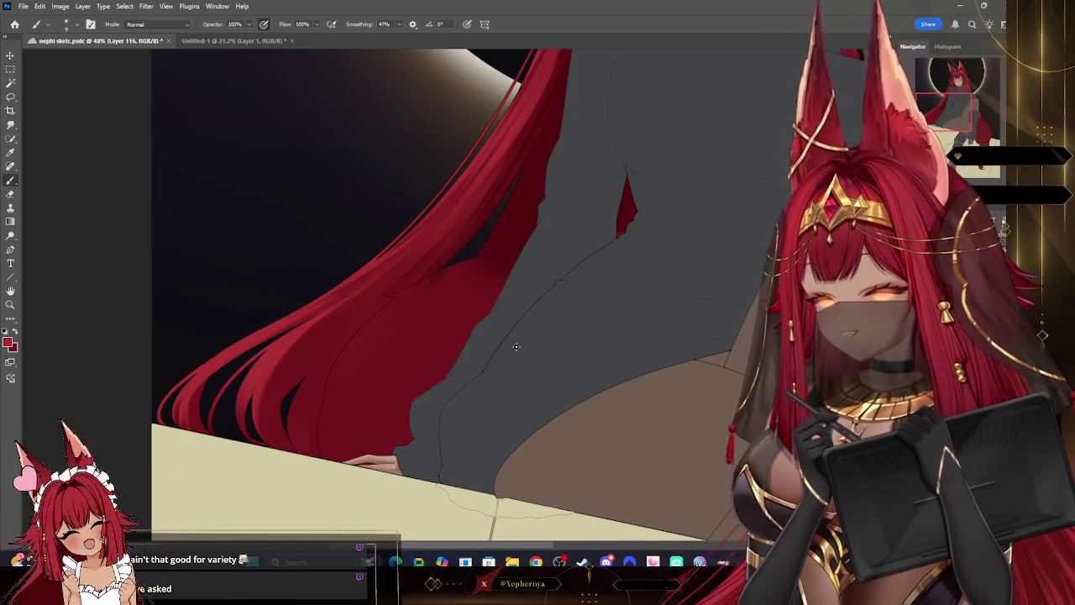
click(11, 304)
mouse_move(434, 377)
mouse_down()
mouse_move(470, 394)
mouse_move(350, 331)
mouse_up()
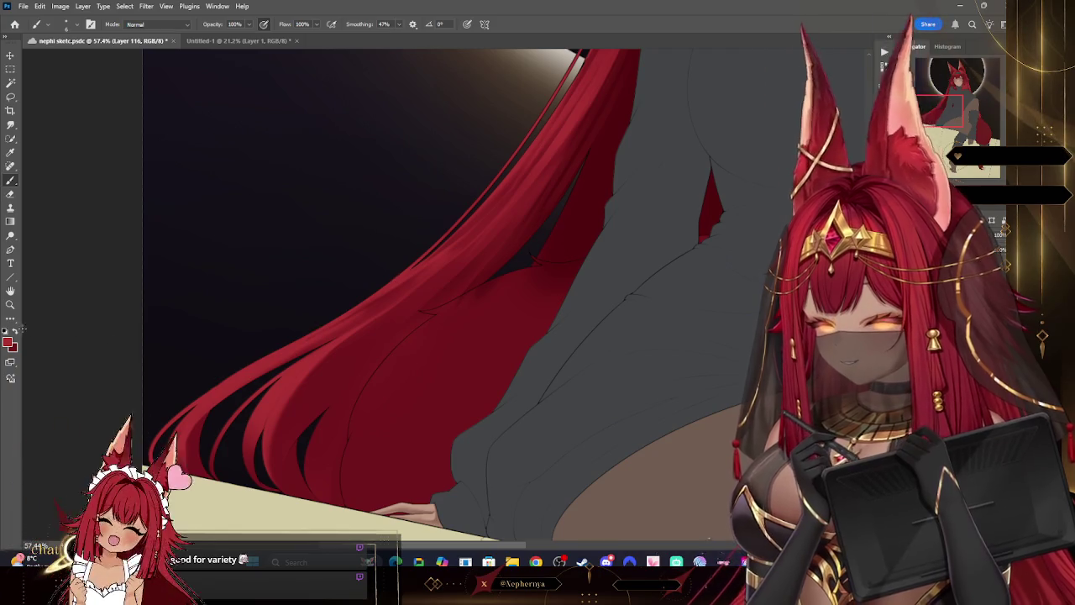
- Zoom in on the torso, sample a dark hair colour, and paint hairline strands beside the sweater
key(z)
drag(468, 348, 412, 348)
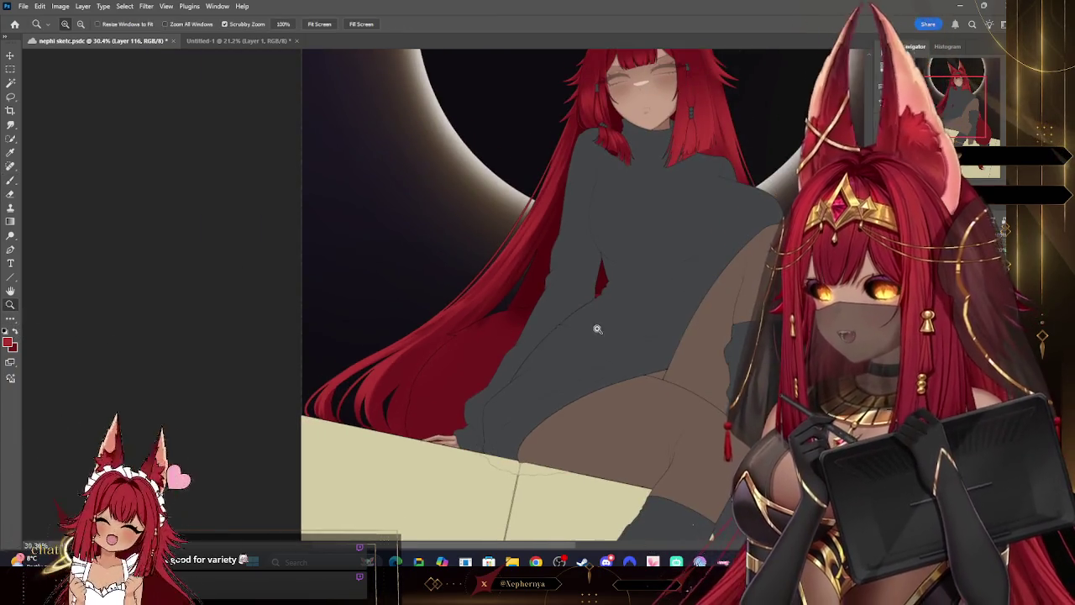
mouse_move(628, 326)
mouse_down()
mouse_move(556, 359)
mouse_move(579, 359)
mouse_up()
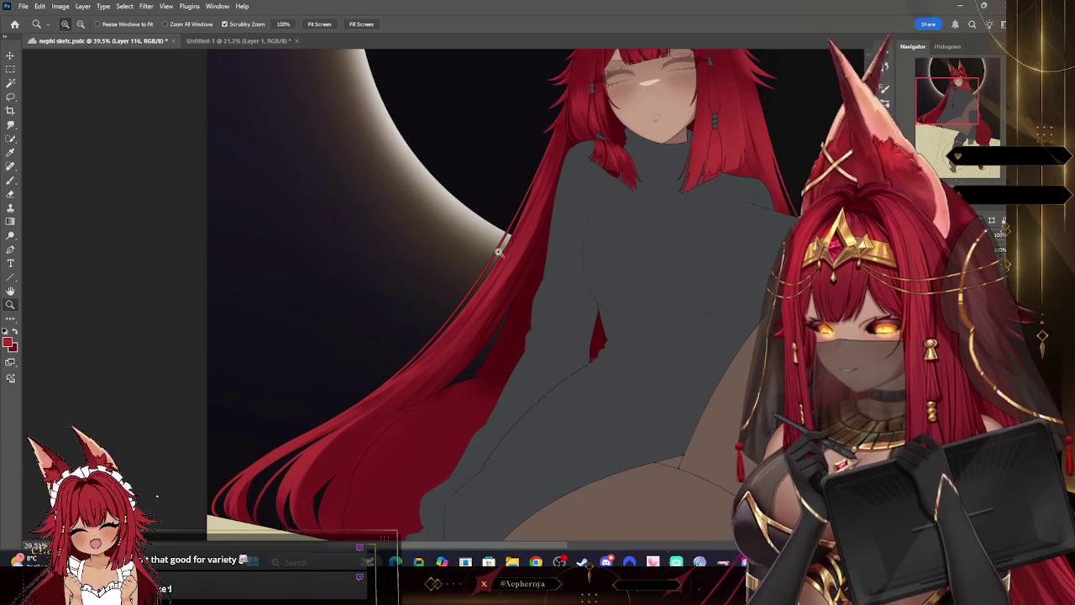
click(11, 153)
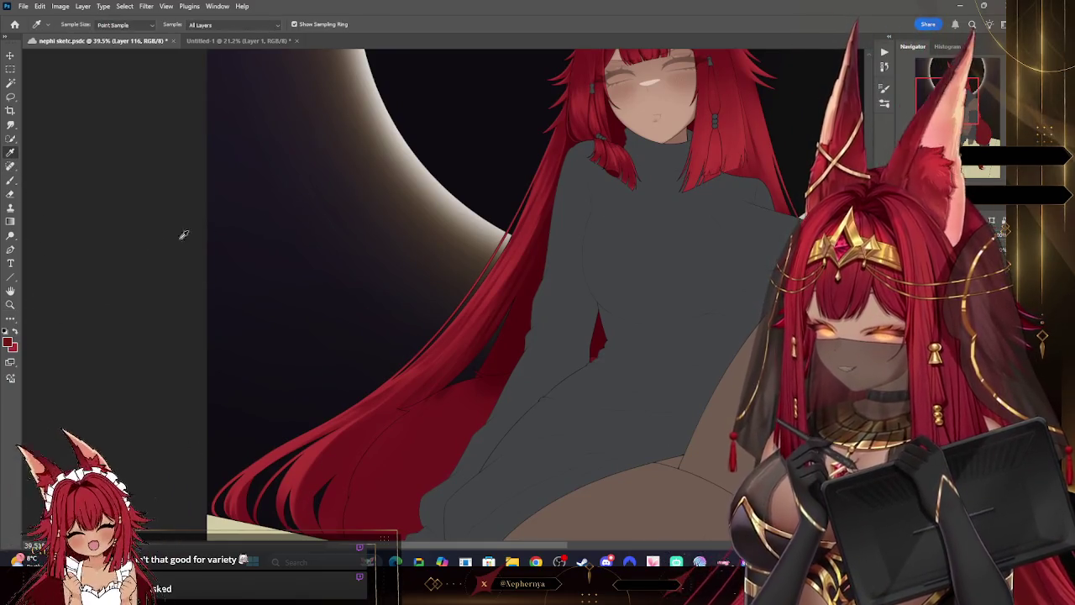
key(b)
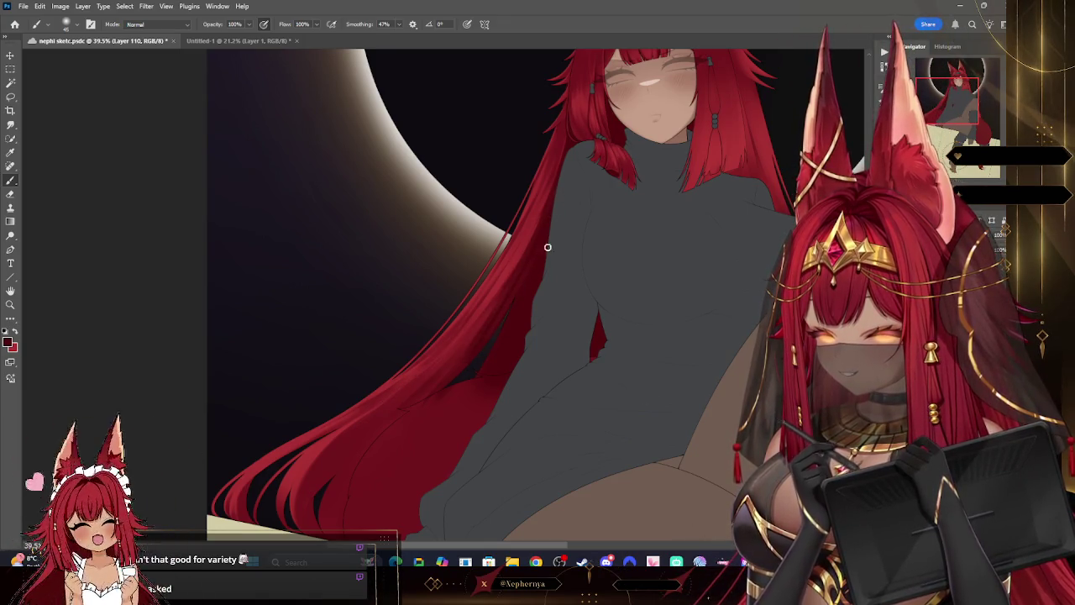
key(bracketright)
key(bracketleft)
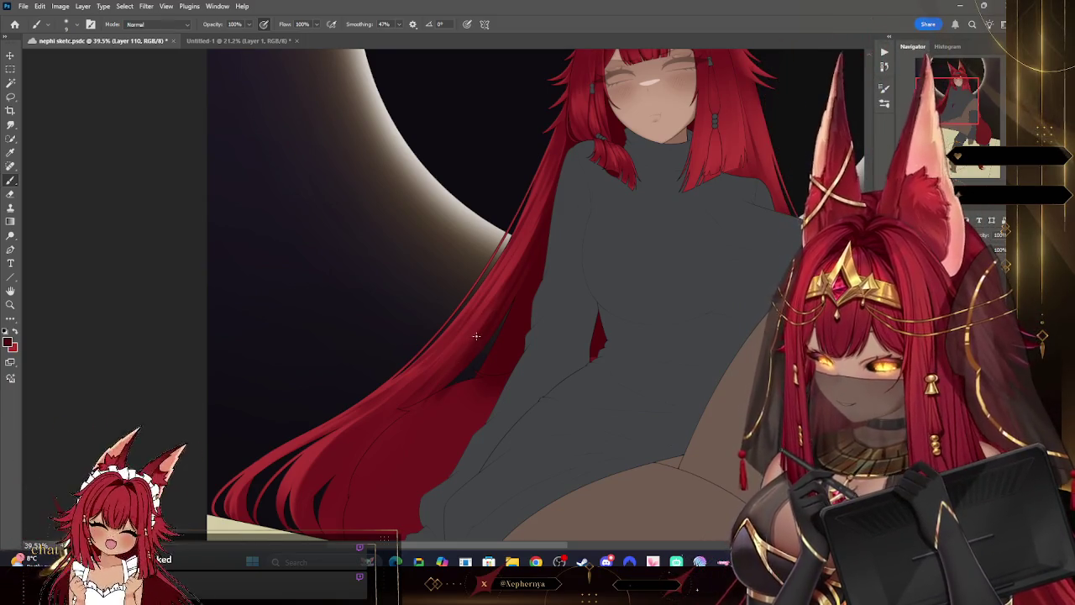
key(bracketleft)
key(bracketleft)
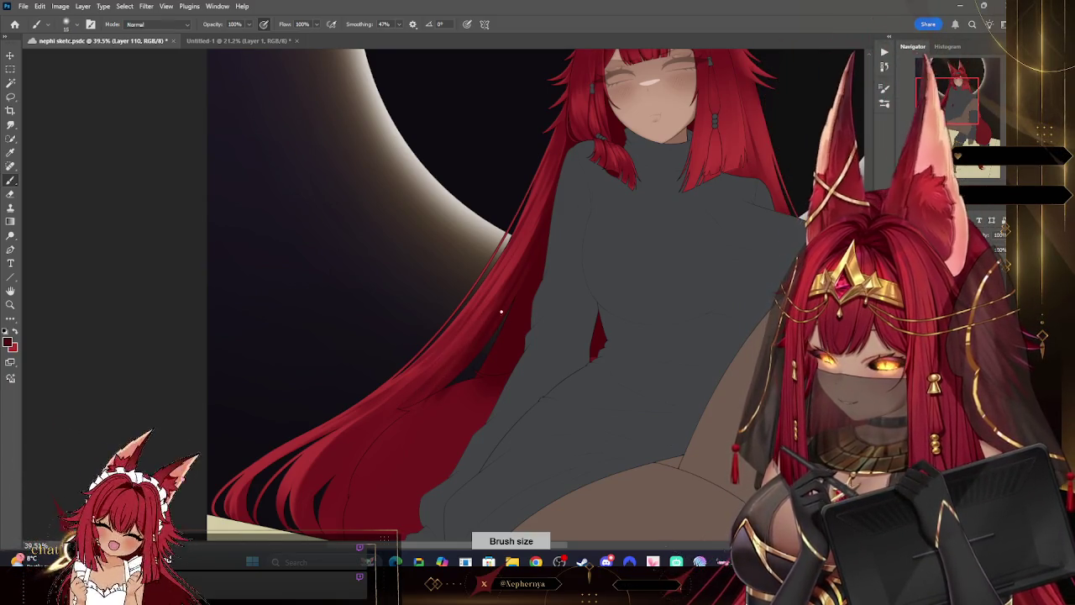
key(bracketright)
key(bracketright)
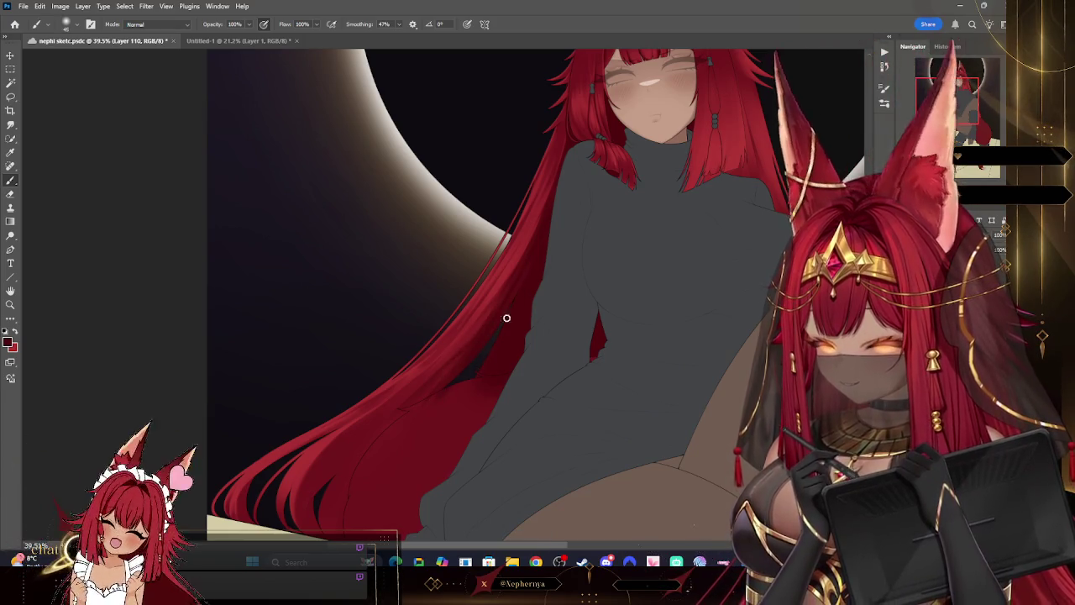
click(10, 304)
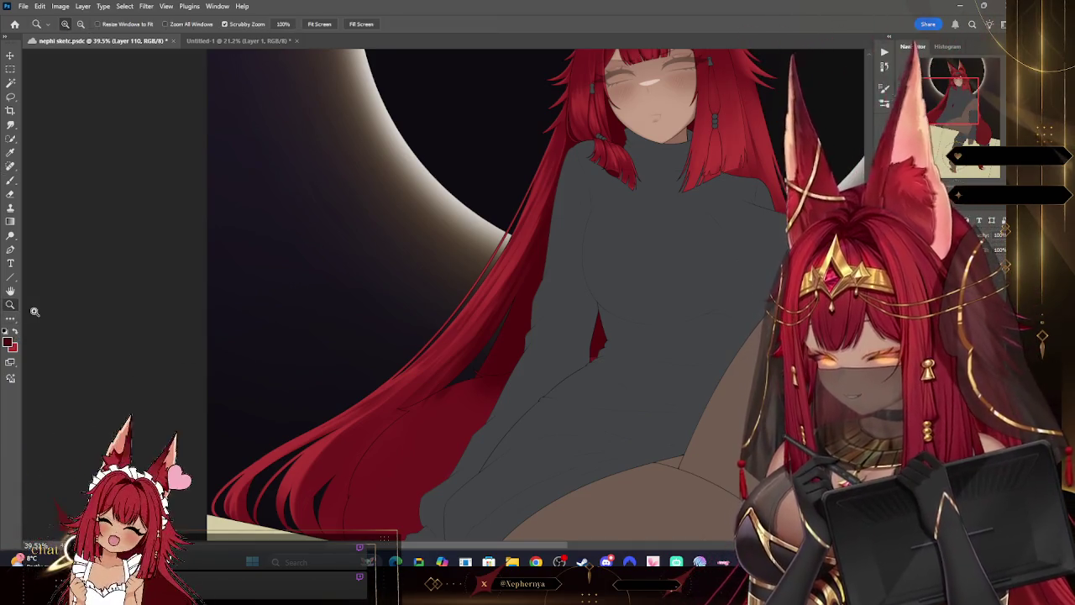
- Zoom in on the hip and paint lighter red strands on a new layer at brush size 50
scroll(550, 205, down, 3)
drag(550, 205, 533, 296)
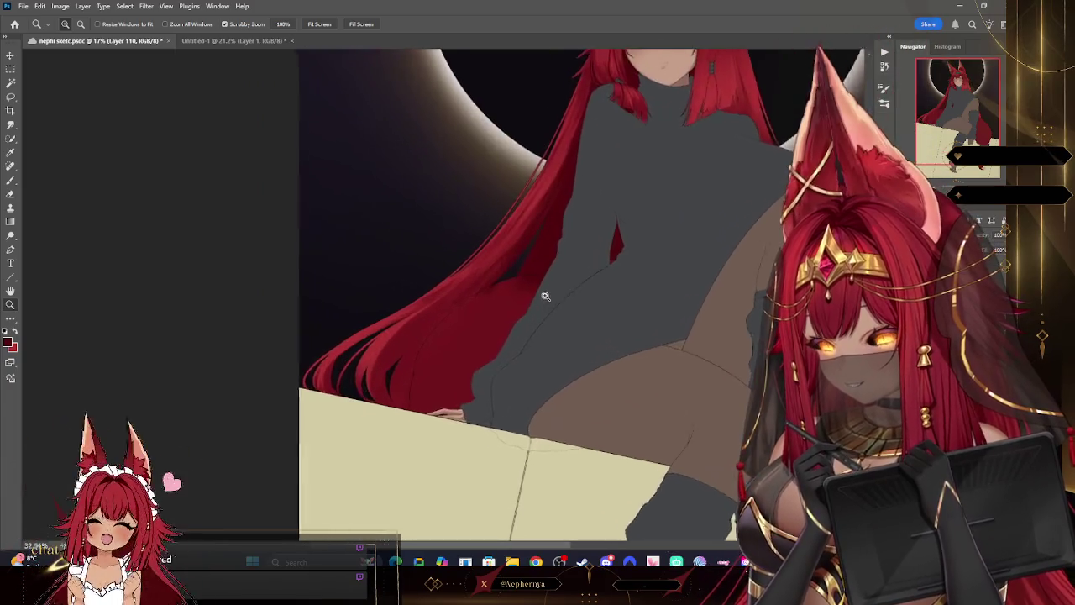
scroll(435, 322, up, 2)
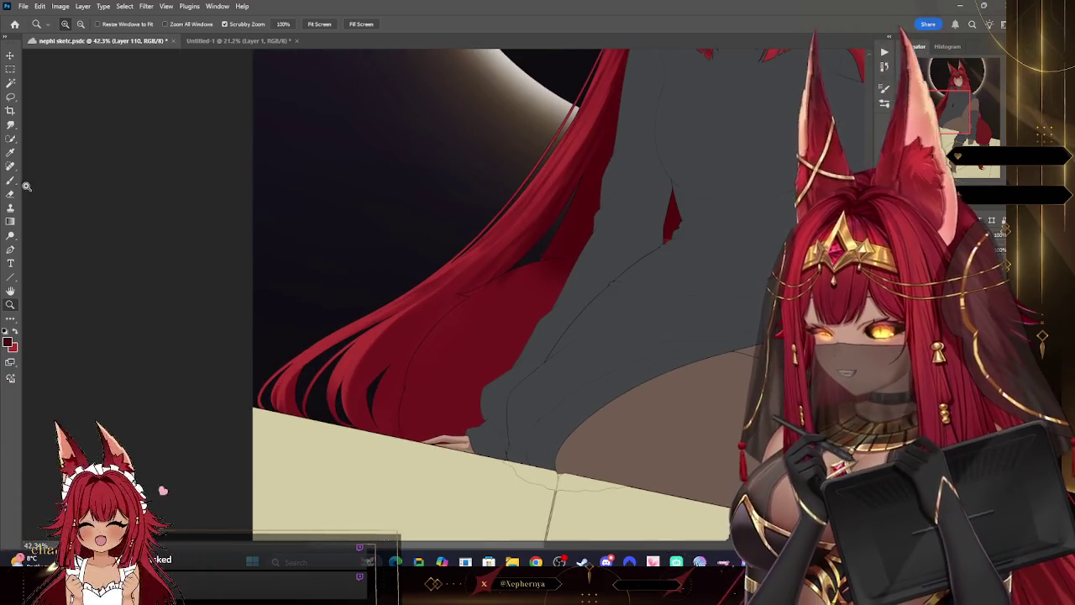
key(b)
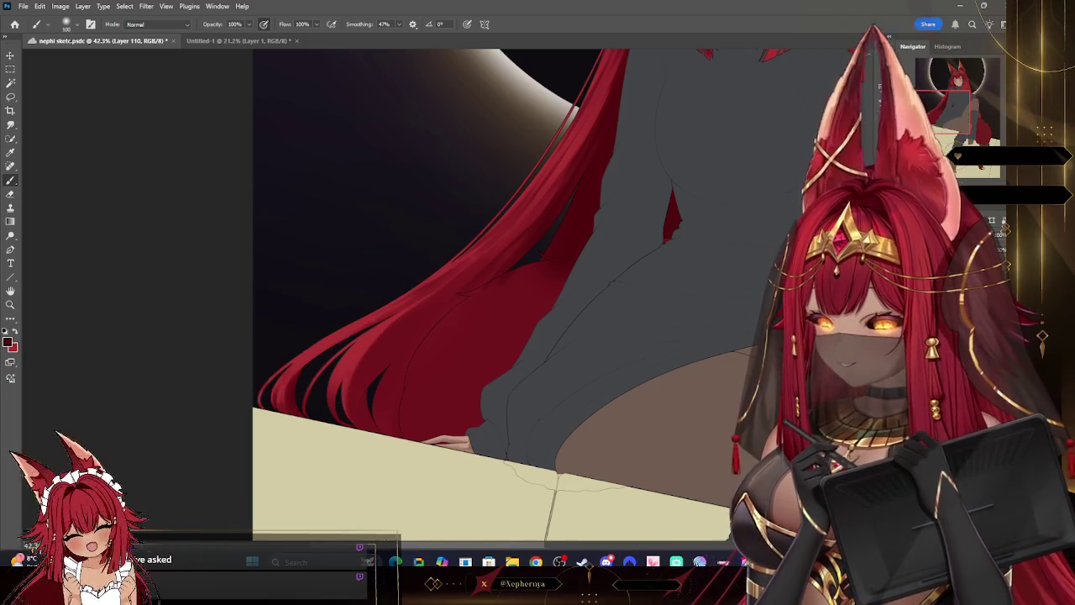
key(ctrl+shift+alt+n)
key(bracketleft)
key(bracketleft)
key(bracketleft)
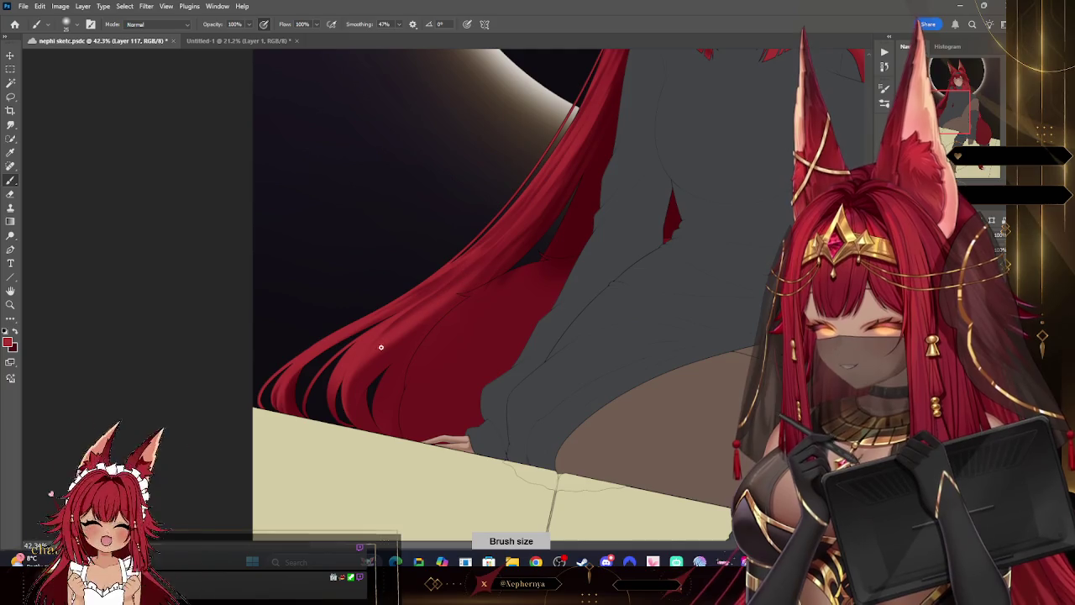
- Erase the strand overflow with a new eraser tip, then zoom out to fit the artwork
key(e)
click(66, 23)
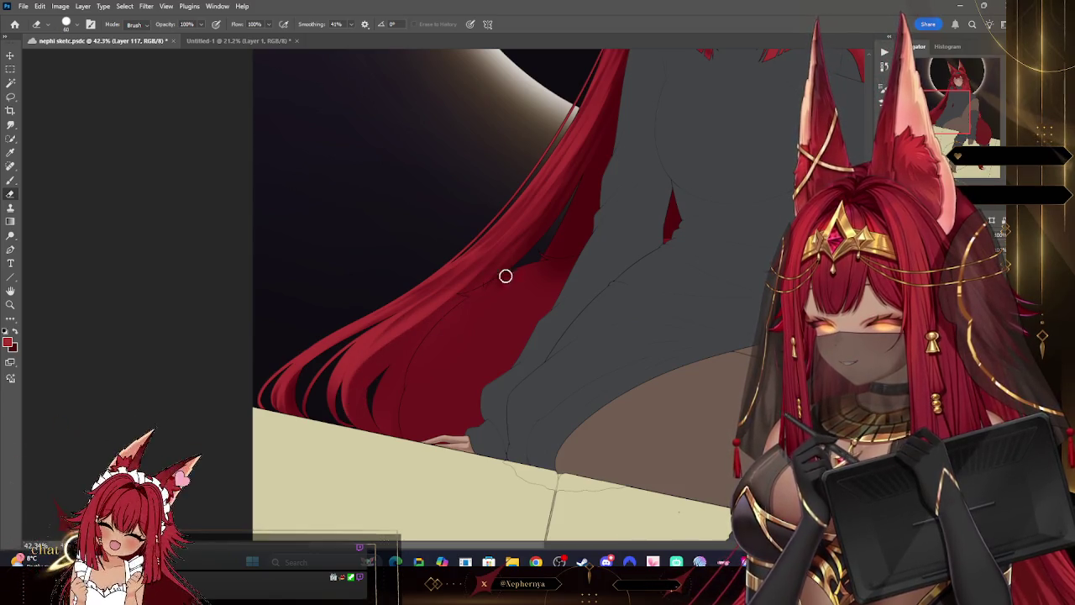
click(13, 307)
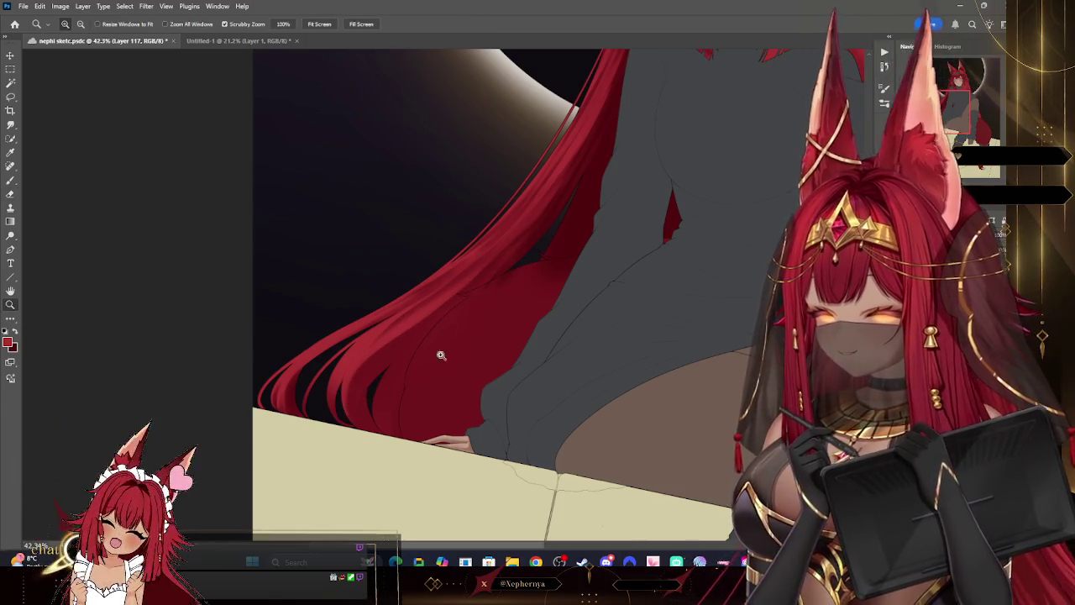
- Fit the artwork, zoom in on the torso, and make Layer 103 active for painting
key(ctrl+0)
click(544, 360)
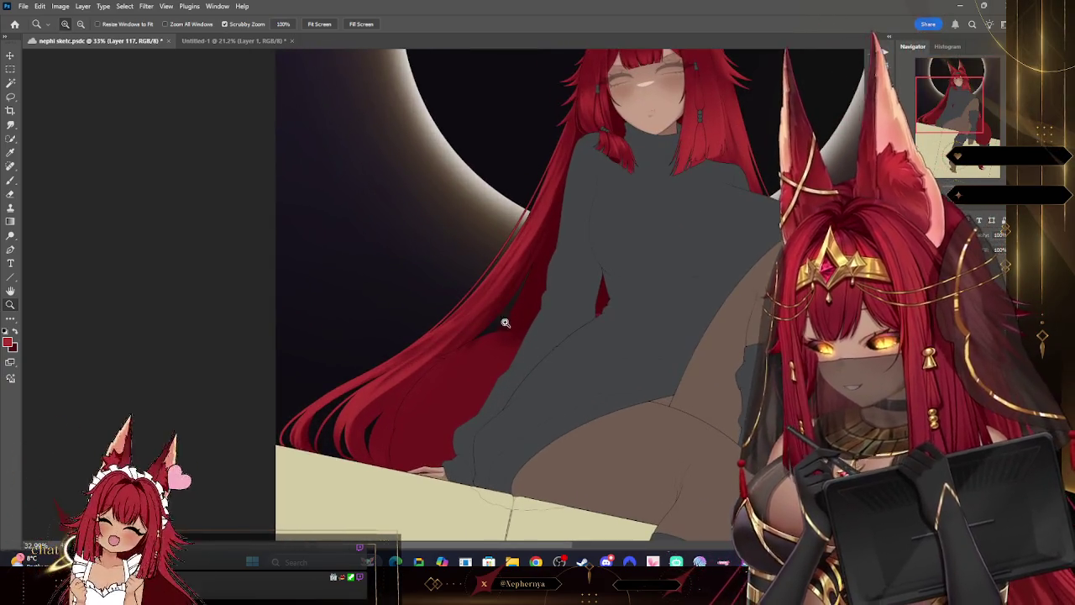
click(11, 181)
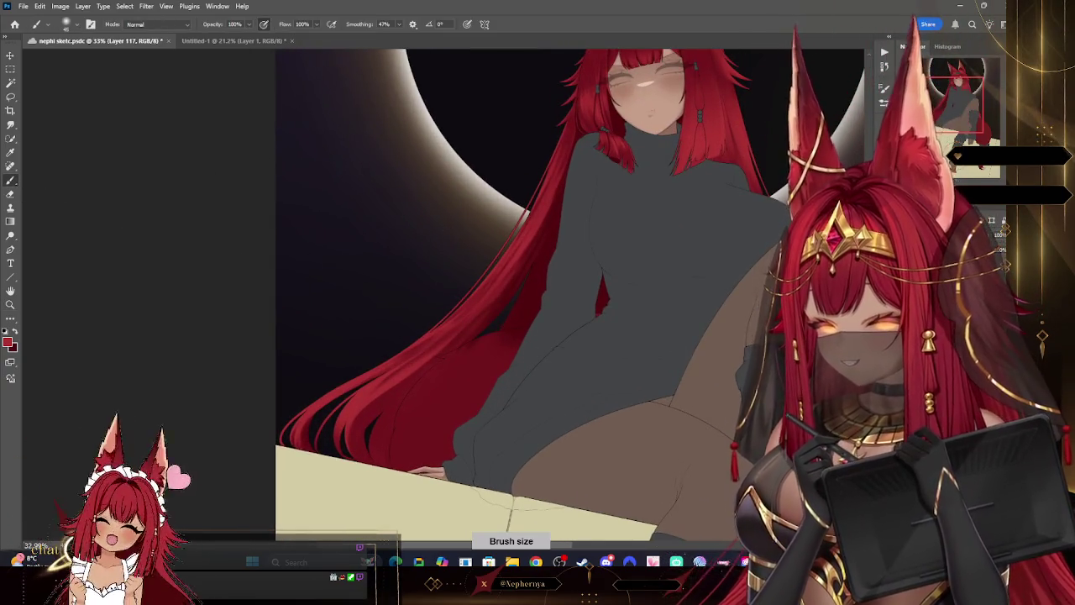
key(alt+bracketleft)
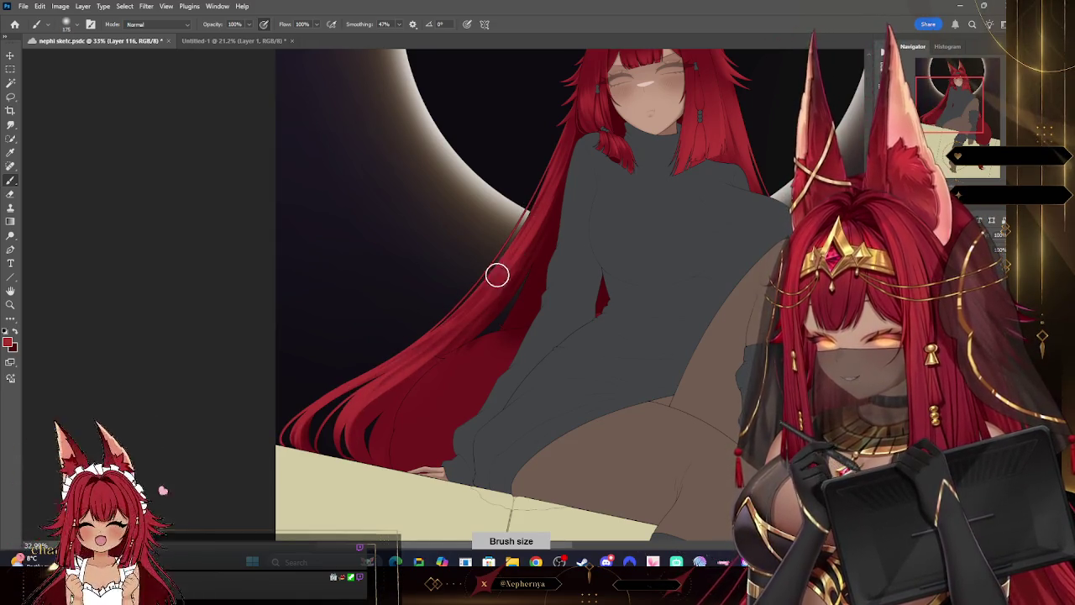
ctrl+click(386, 413)
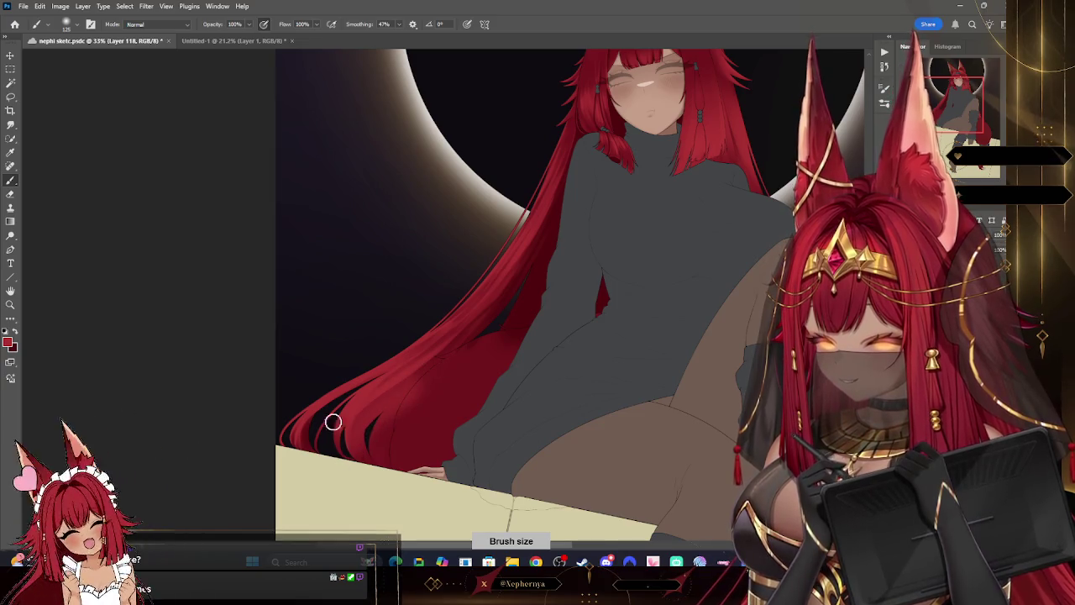
- Erase the hair tips on the ledge with a resized eraser tip, then zoom out
key(e)
key(bracketright)
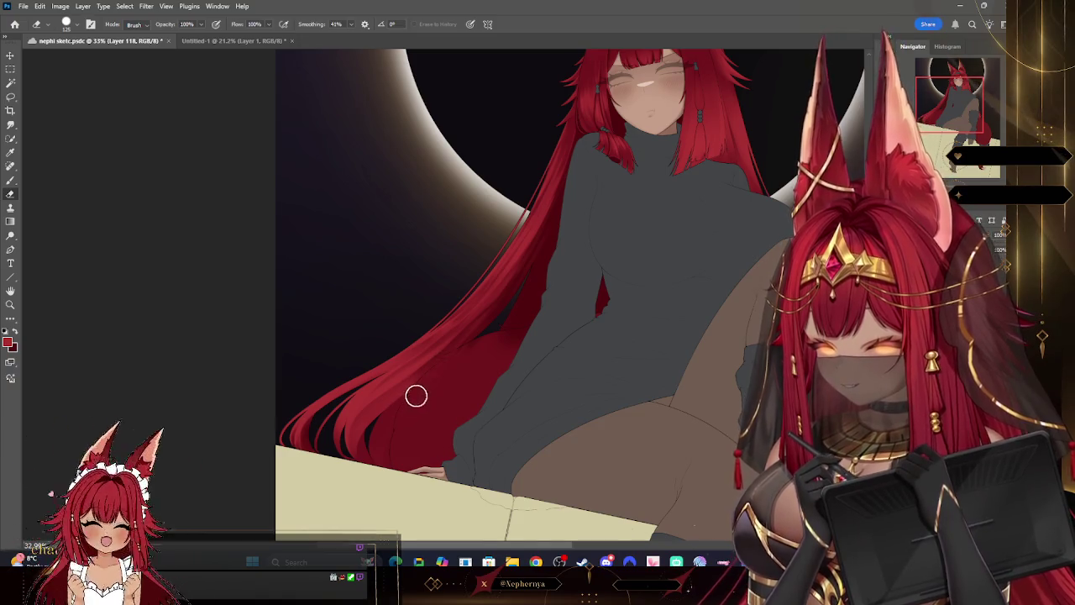
click(66, 24)
key(bracketright)
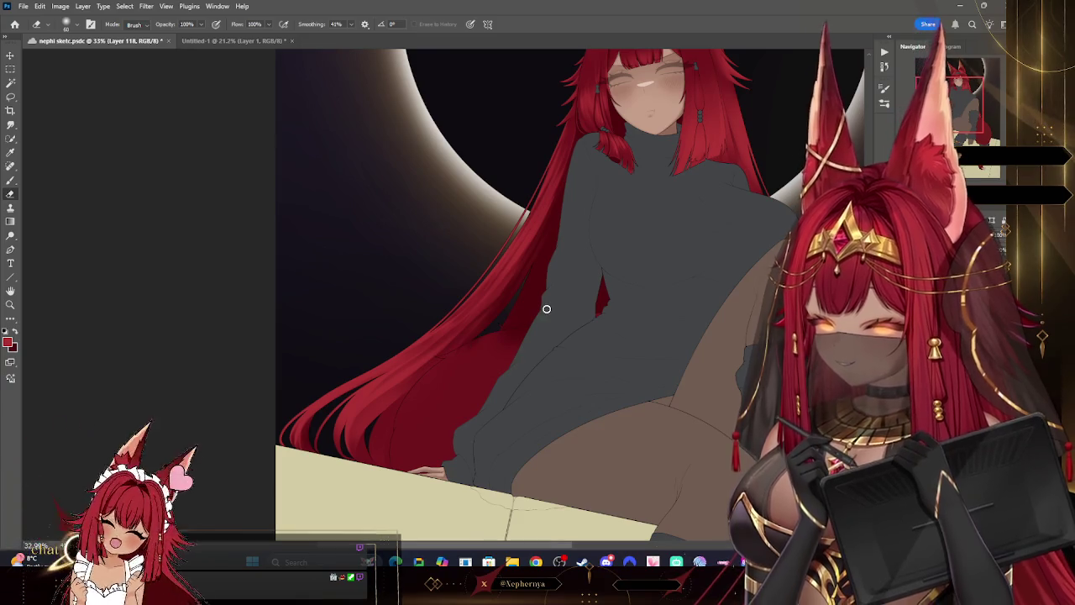
key(z)
drag(672, 375, 572, 375)
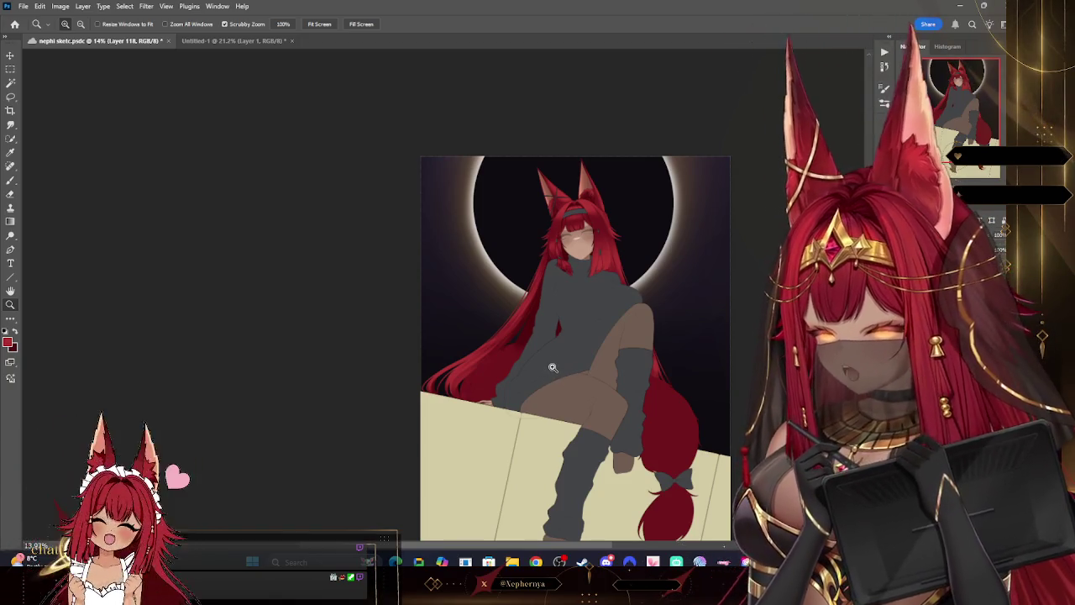
- Zoom in on the lower hair and paint strands on a new layer at brush size 30
mouse_move(486, 395)
mouse_down()
mouse_move(531, 406)
mouse_move(551, 378)
mouse_up()
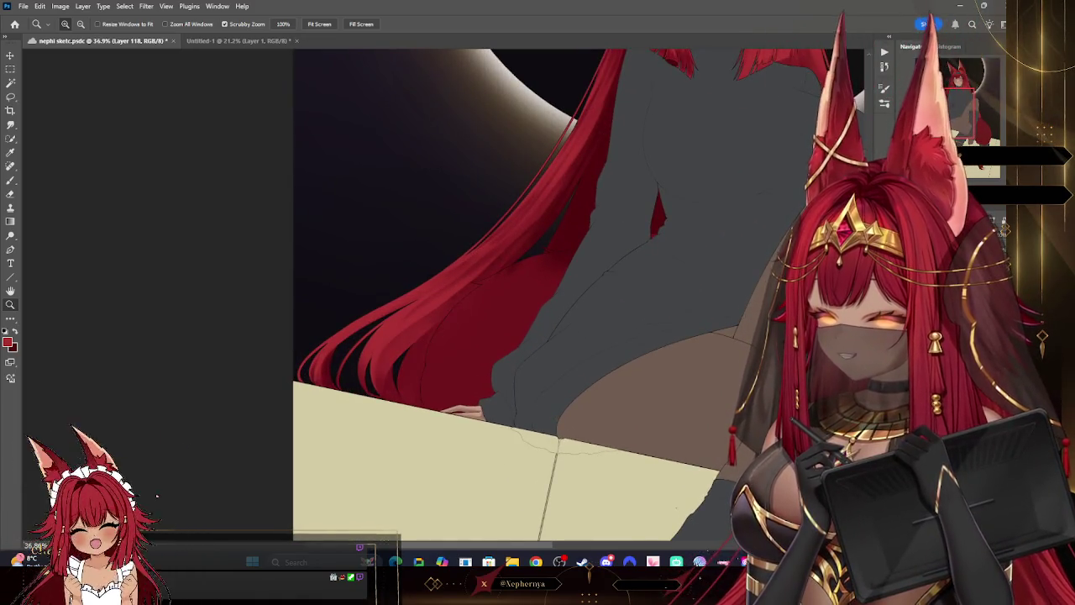
key(ctrl+shift+alt+n)
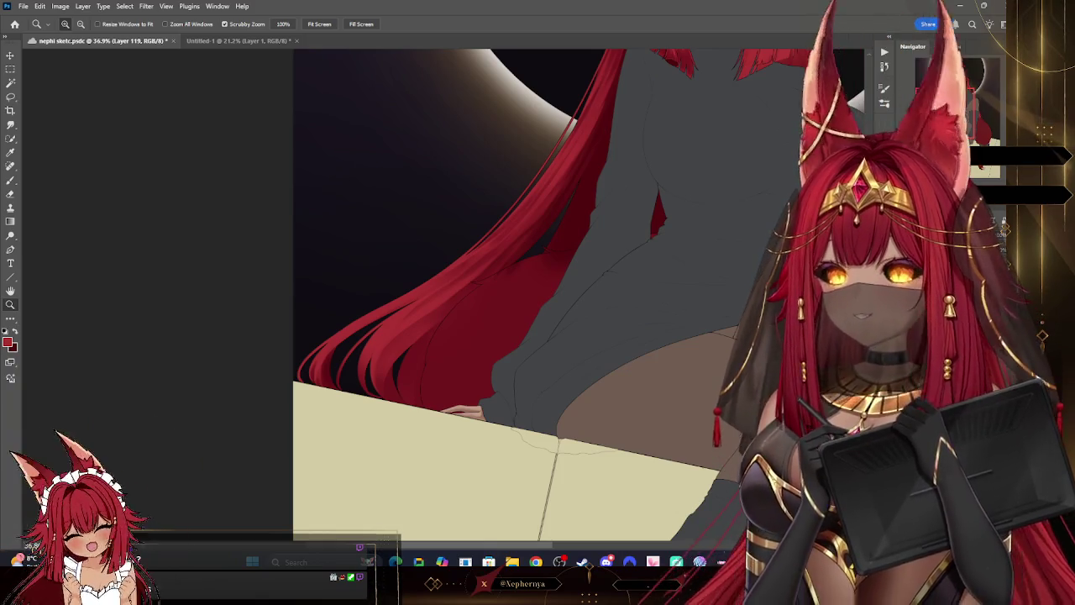
key(b)
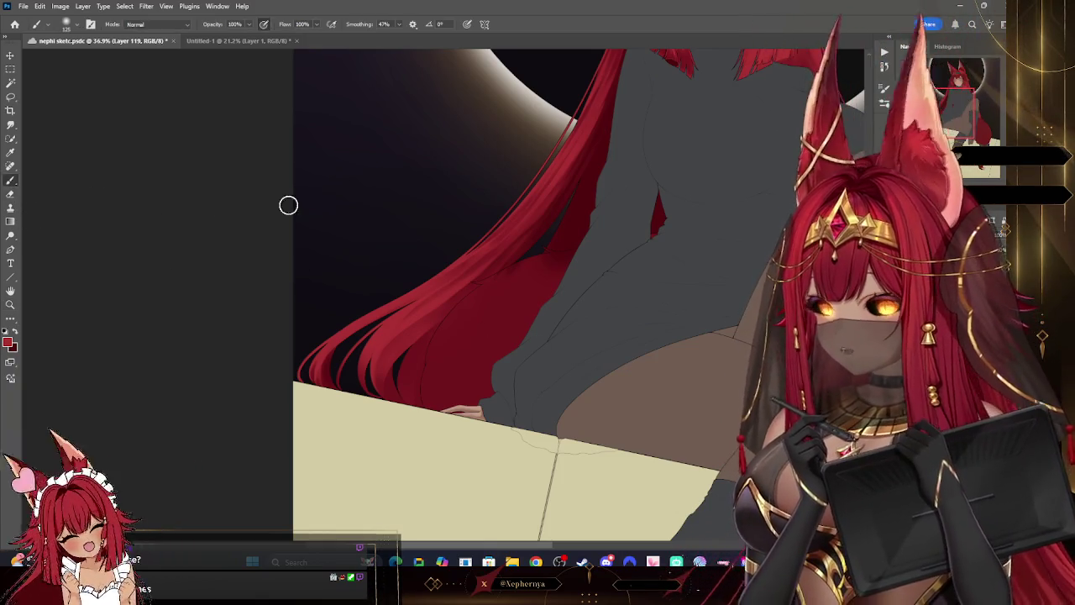
key(bracketleft)
key(bracketleft)
key(bracketleft)
key(bracketleft)
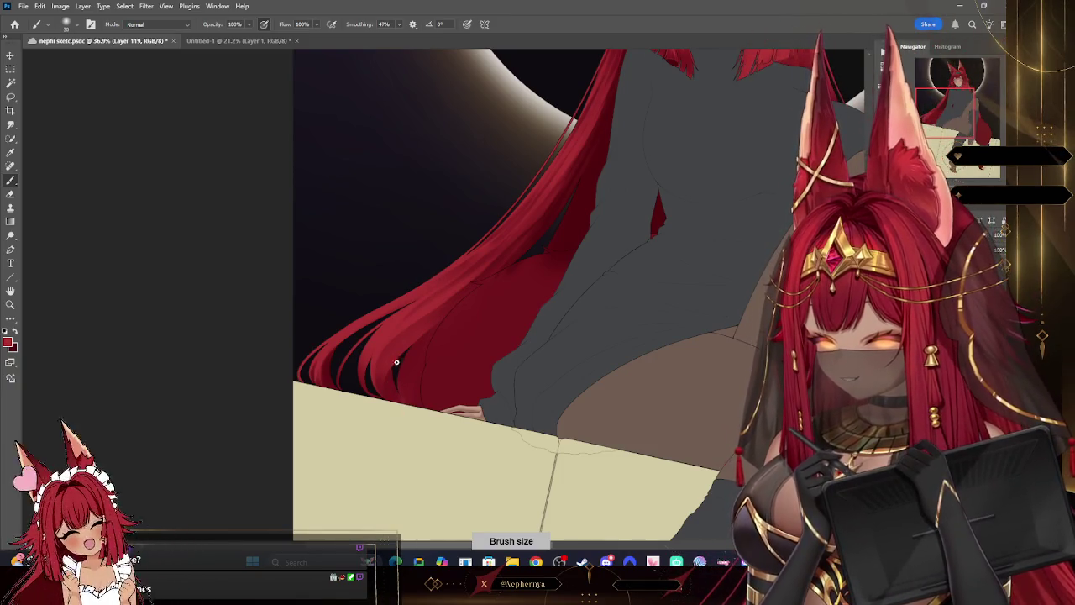
key(bracketleft)
key(bracketleft)
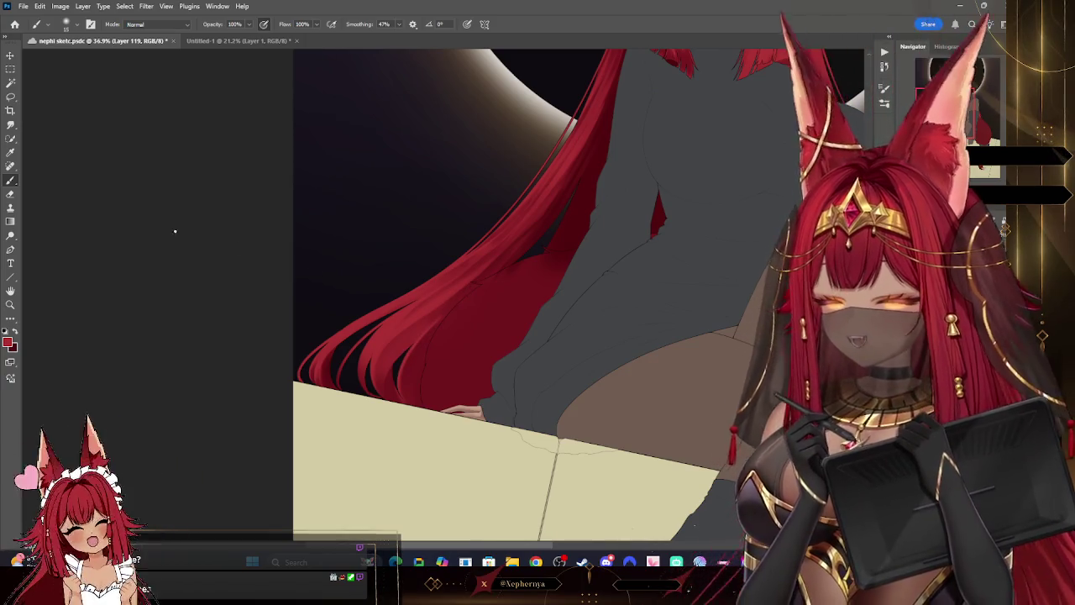
- Erase the strand edges, resizing the eraser from 30 to 10 and 20 for fine tips
click(11, 194)
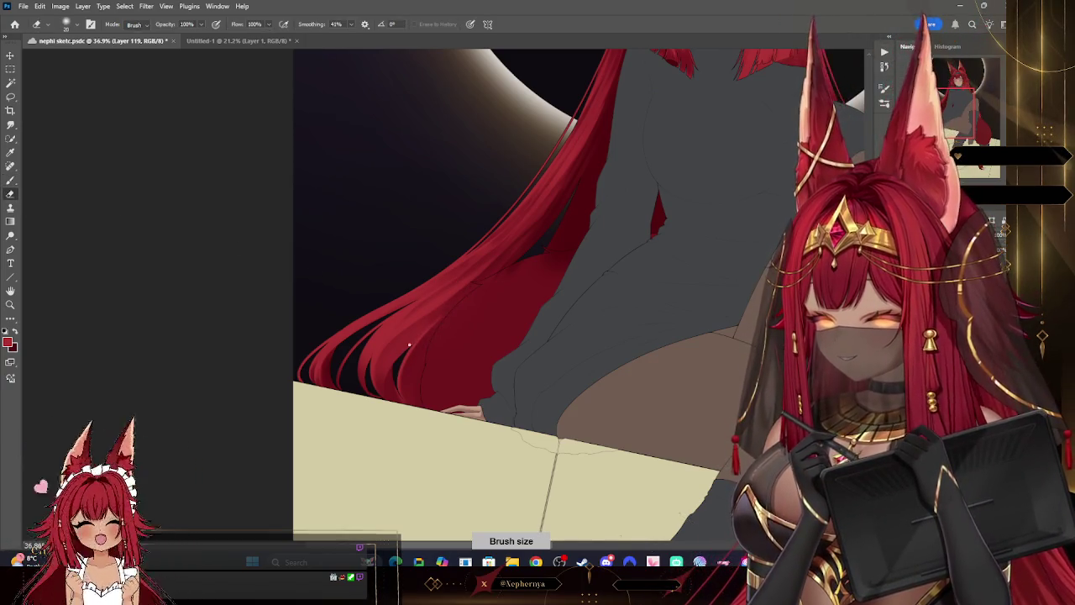
key(bracketright)
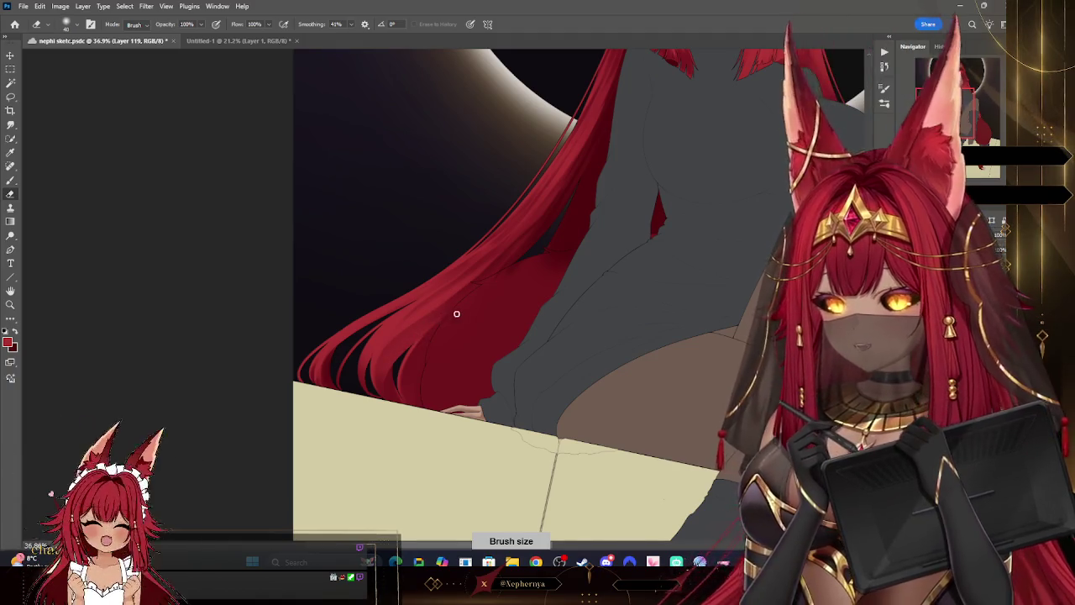
key(bracketleft)
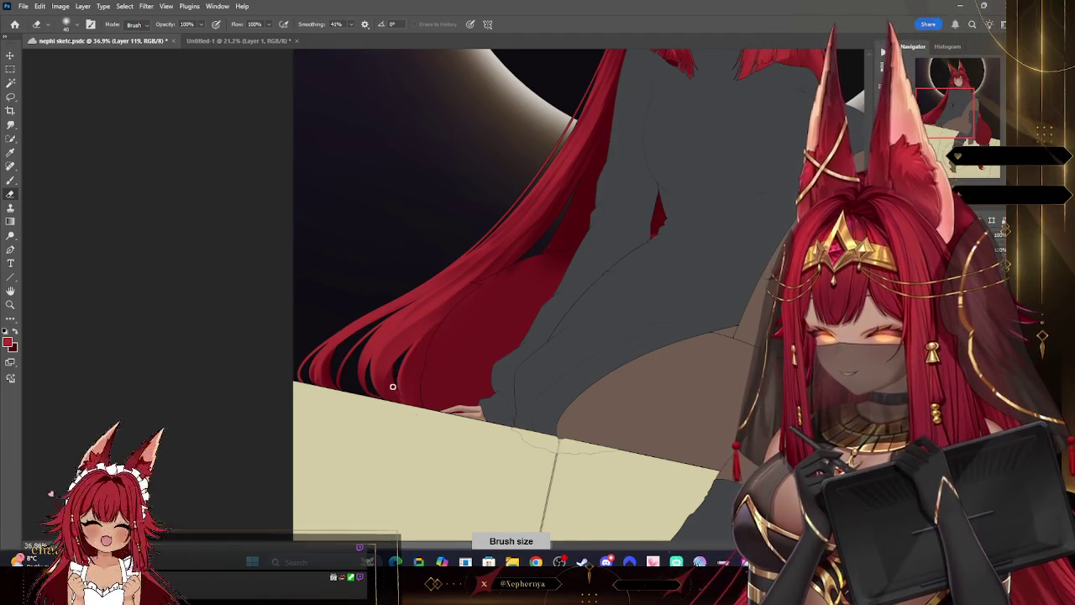
key(bracketleft)
key(bracketleft)
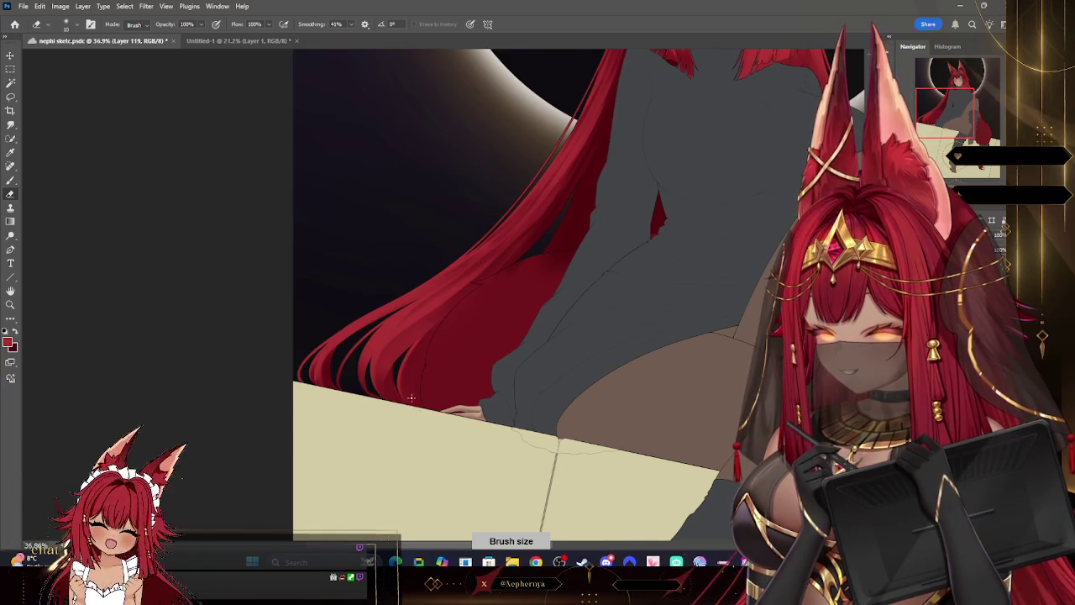
key(bracketright)
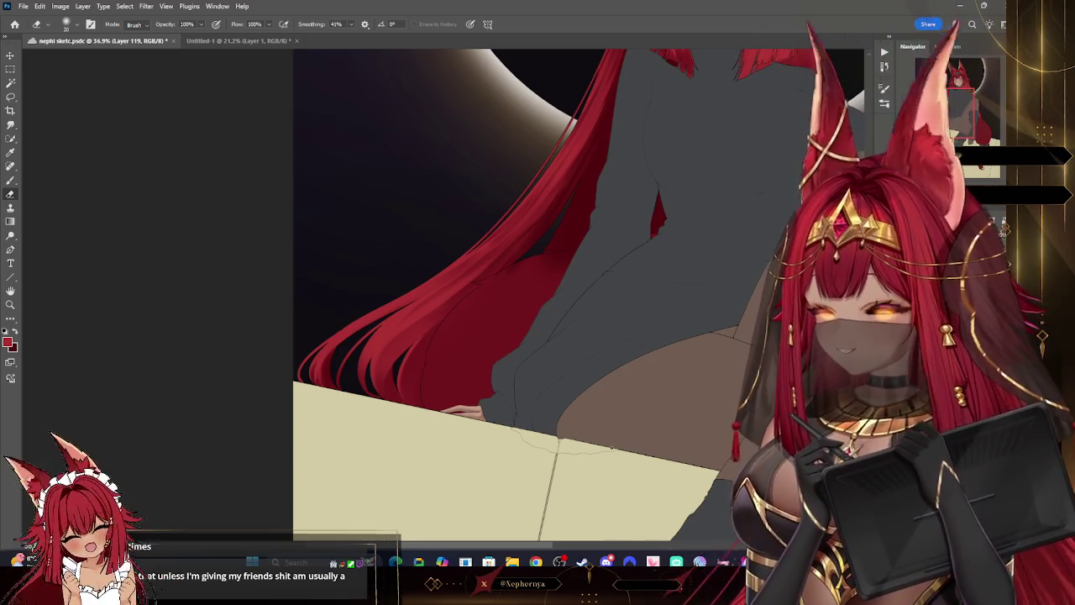
- Zoom out to check the figure, zoom back in on the waist, and undo the last hair stroke
key(z)
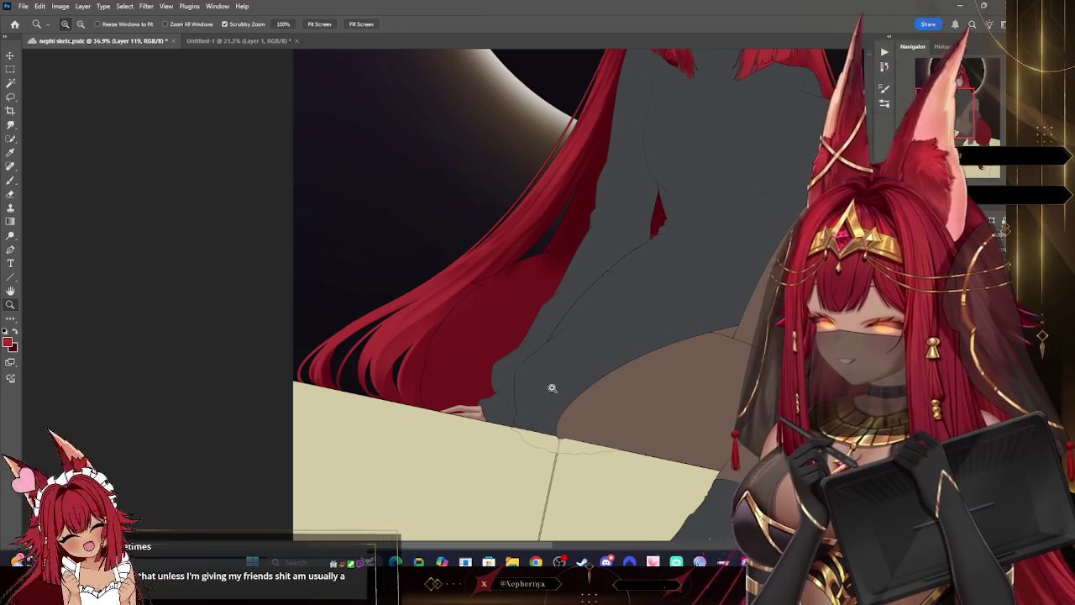
drag(656, 417, 588, 417)
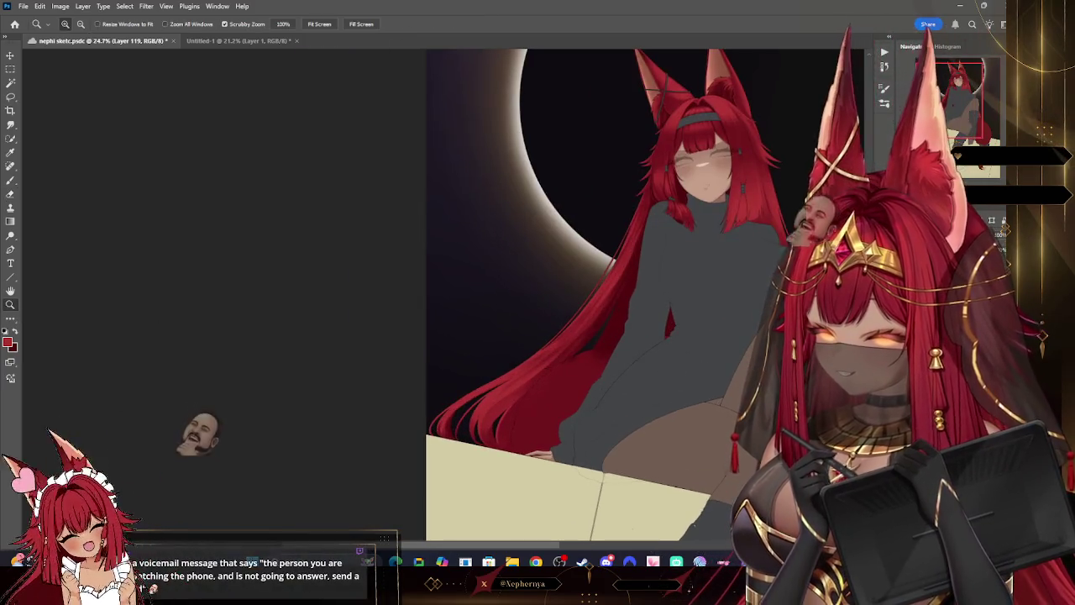
drag(782, 373, 848, 372)
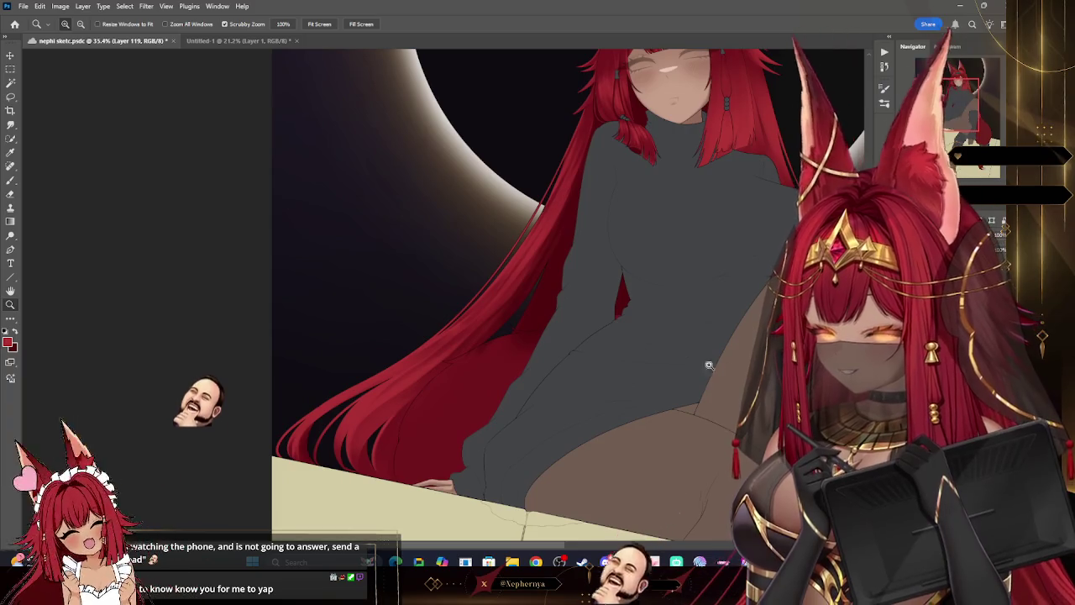
key(b)
key(bracketright)
key(bracketright)
key(bracketright)
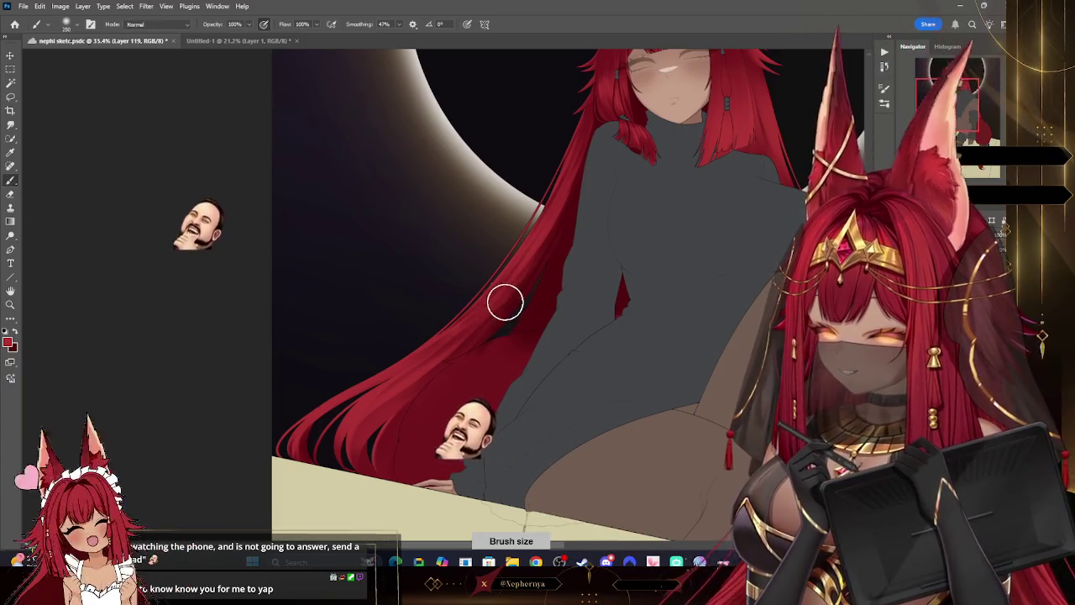
key(ctrl+z)
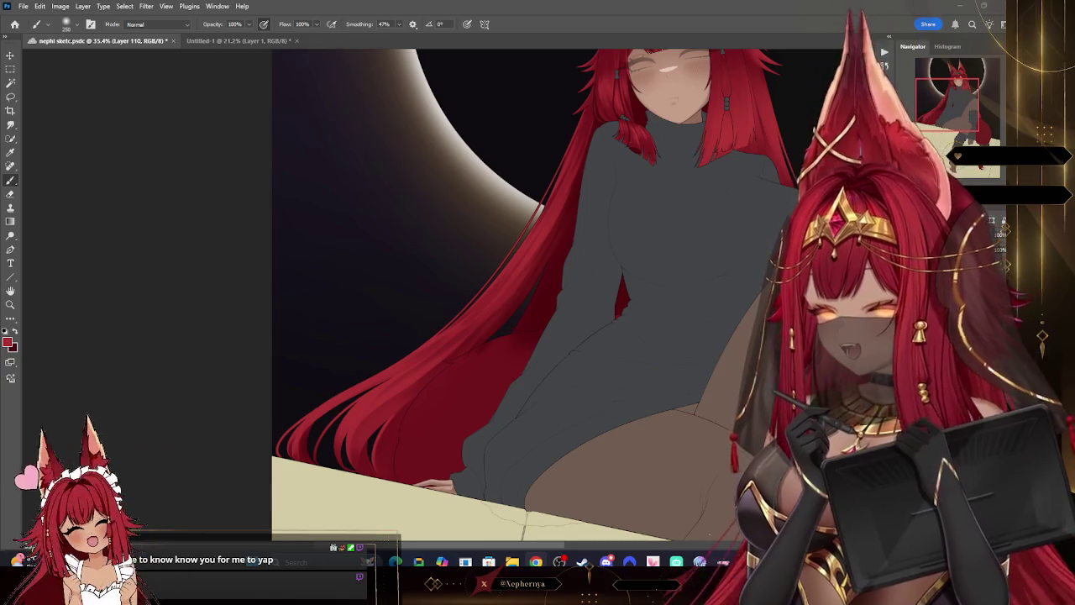
key(z)
mouse_move(613, 403)
mouse_down()
mouse_move(523, 461)
mouse_move(325, 359)
mouse_up()
click(11, 180)
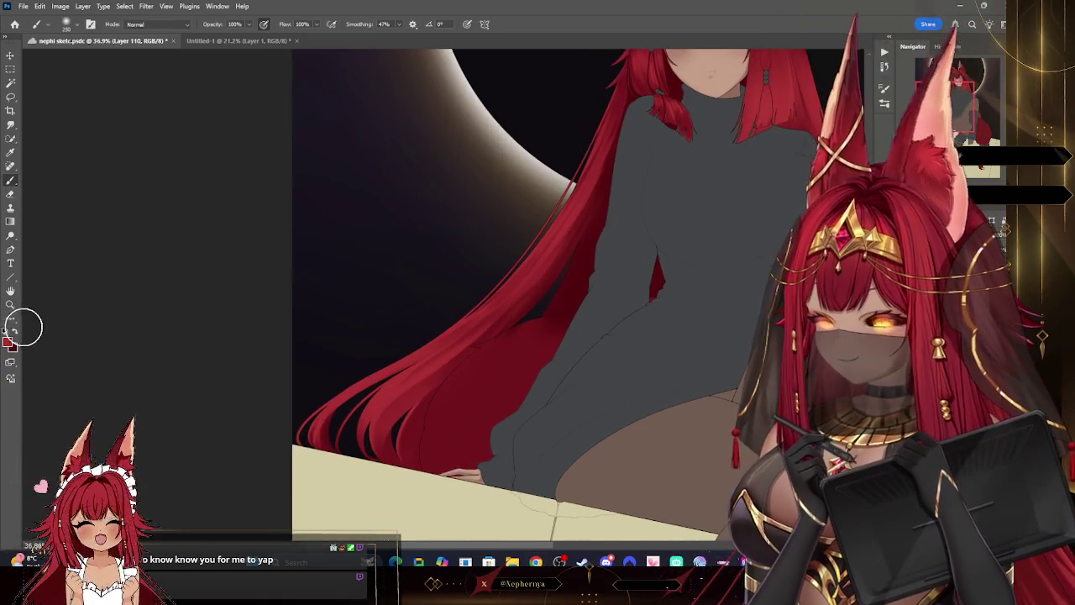
key(bracketleft)
key(bracketleft)
key(bracketleft)
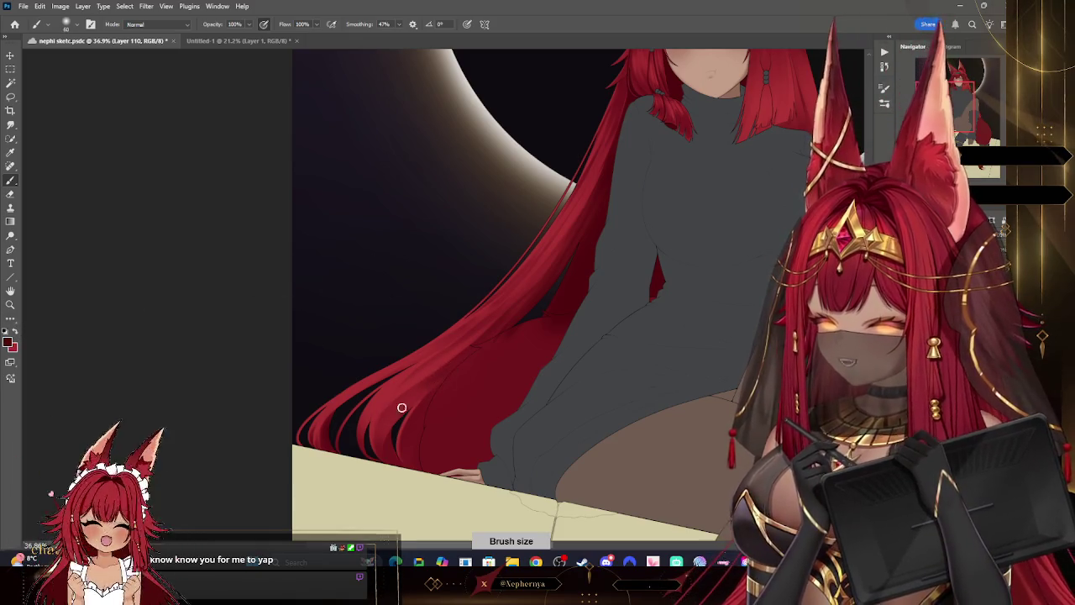
key(bracketright)
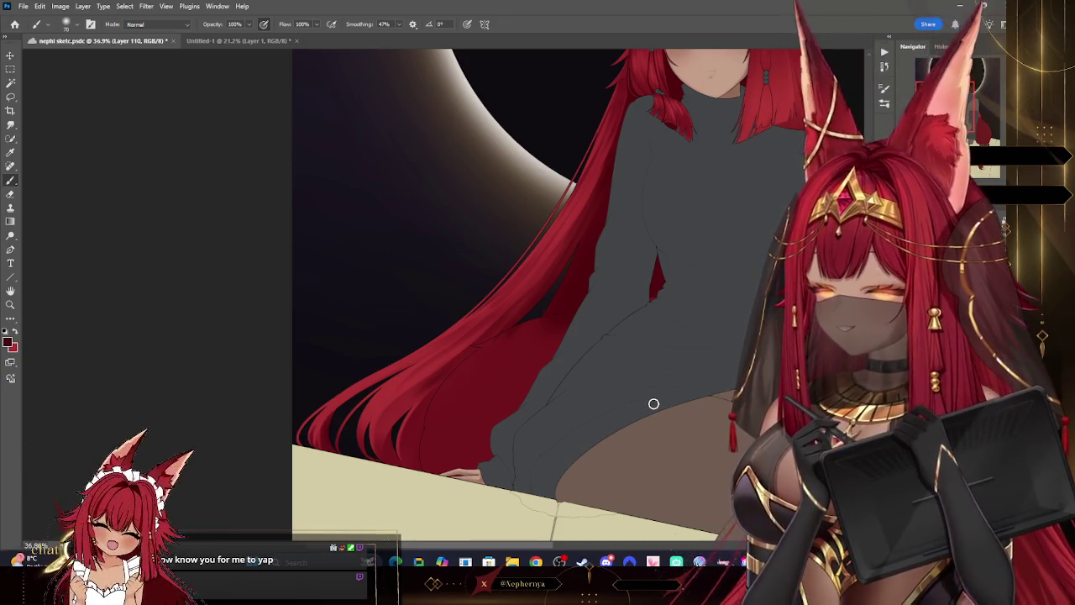
click(11, 306)
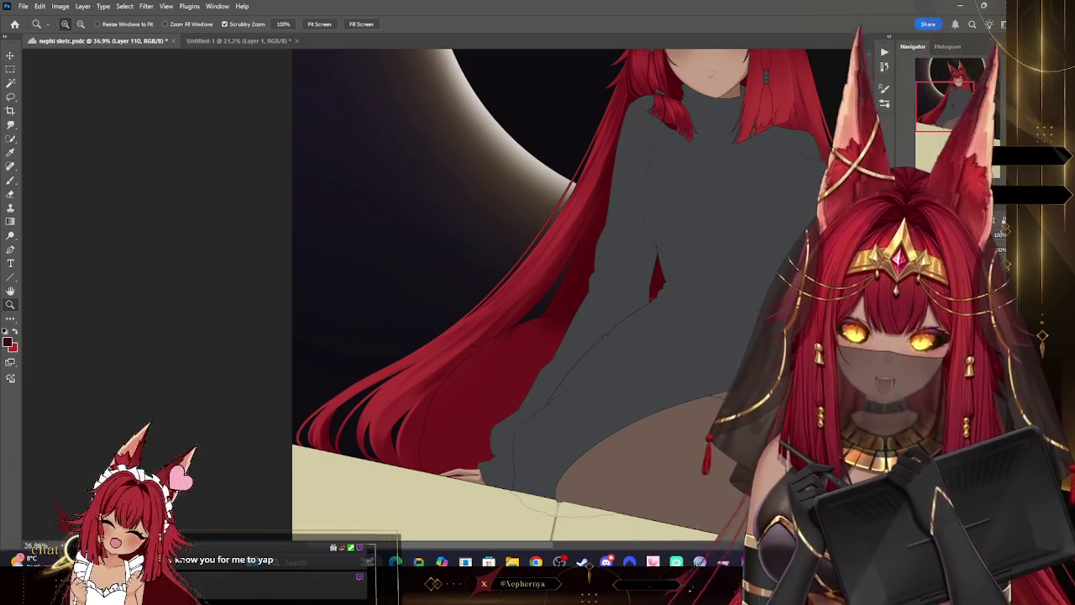
drag(723, 413, 654, 413)
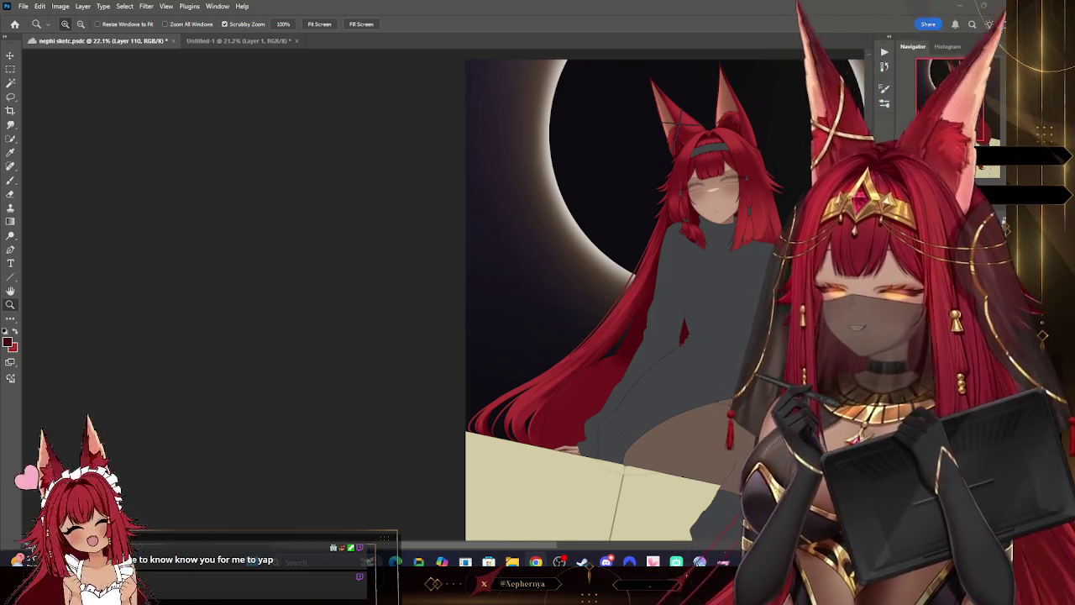
drag(625, 409, 716, 347)
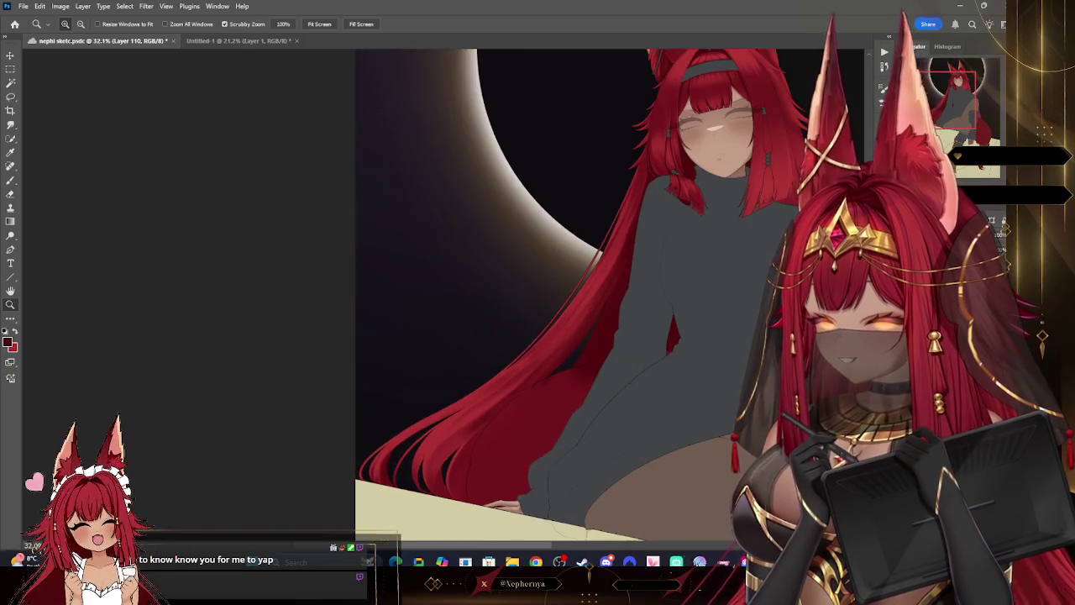
drag(733, 385, 691, 385)
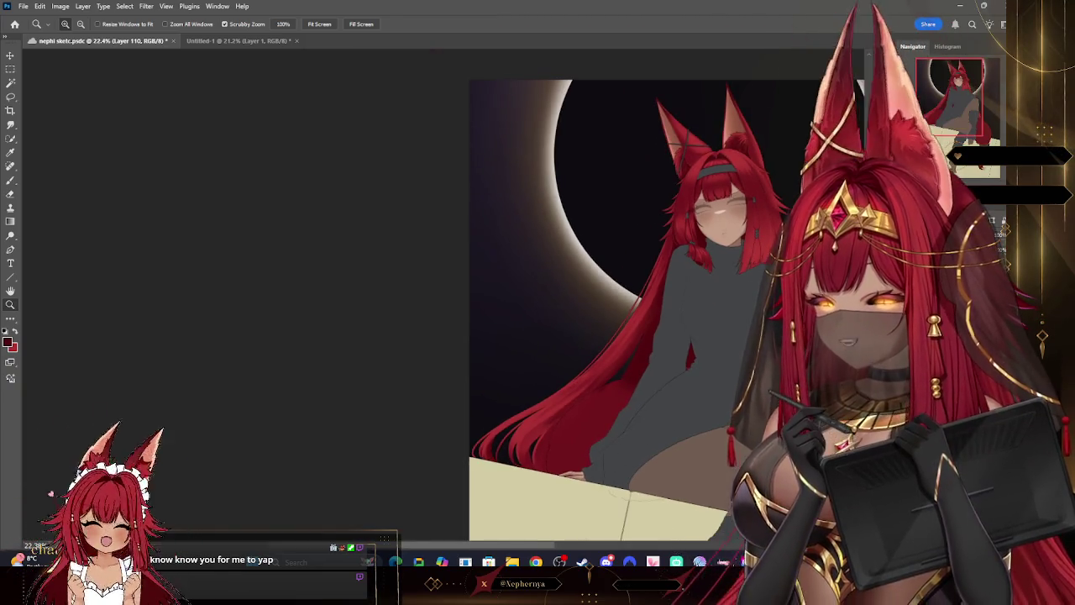
drag(704, 319, 771, 250)
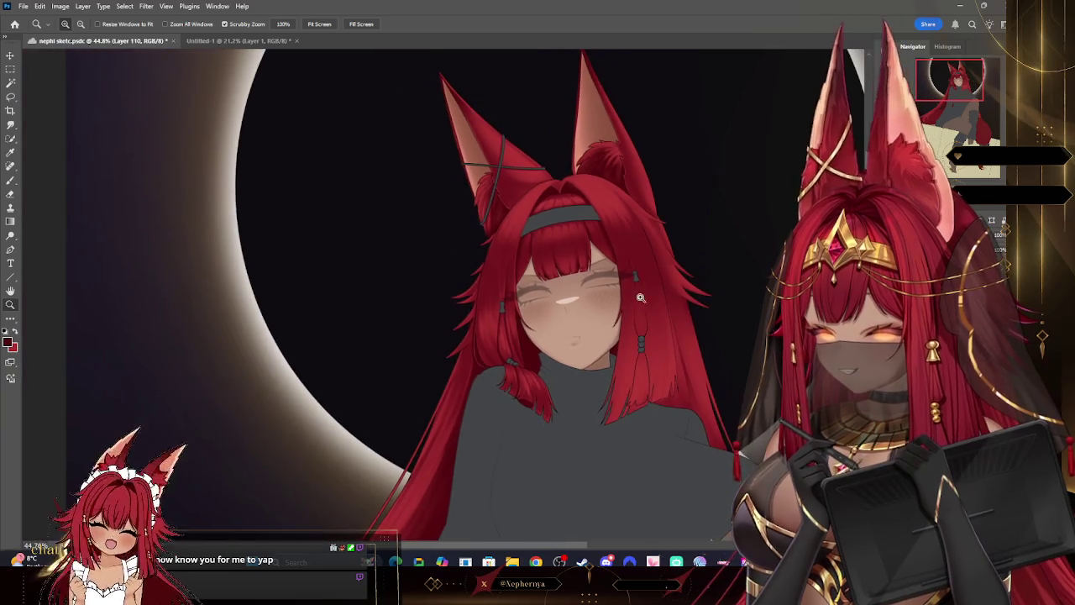
mouse_move(645, 328)
mouse_down()
mouse_move(585, 492)
mouse_move(570, 505)
mouse_up()
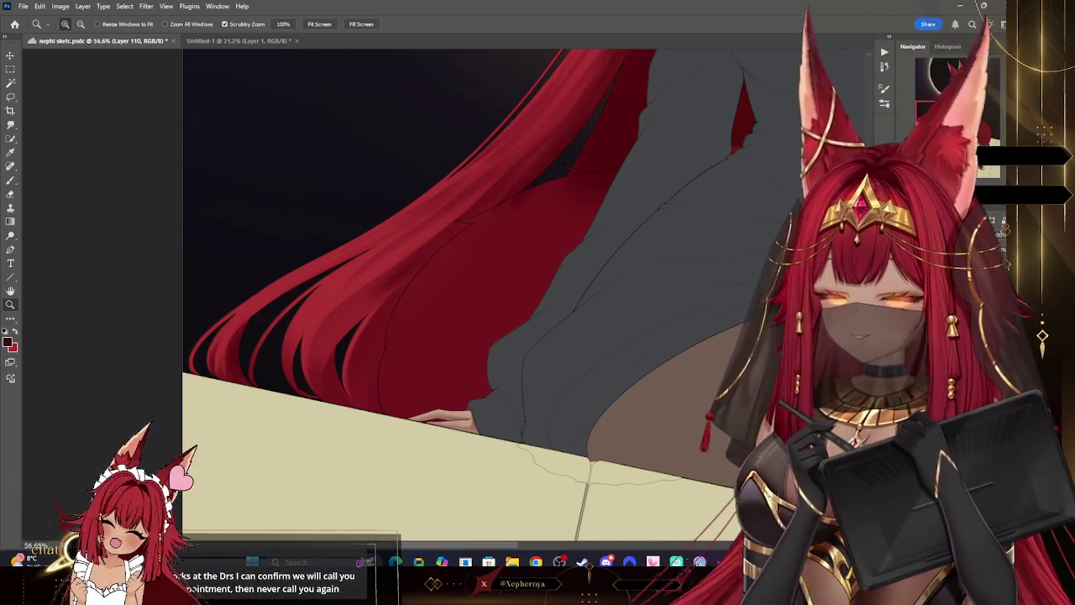
click(11, 181)
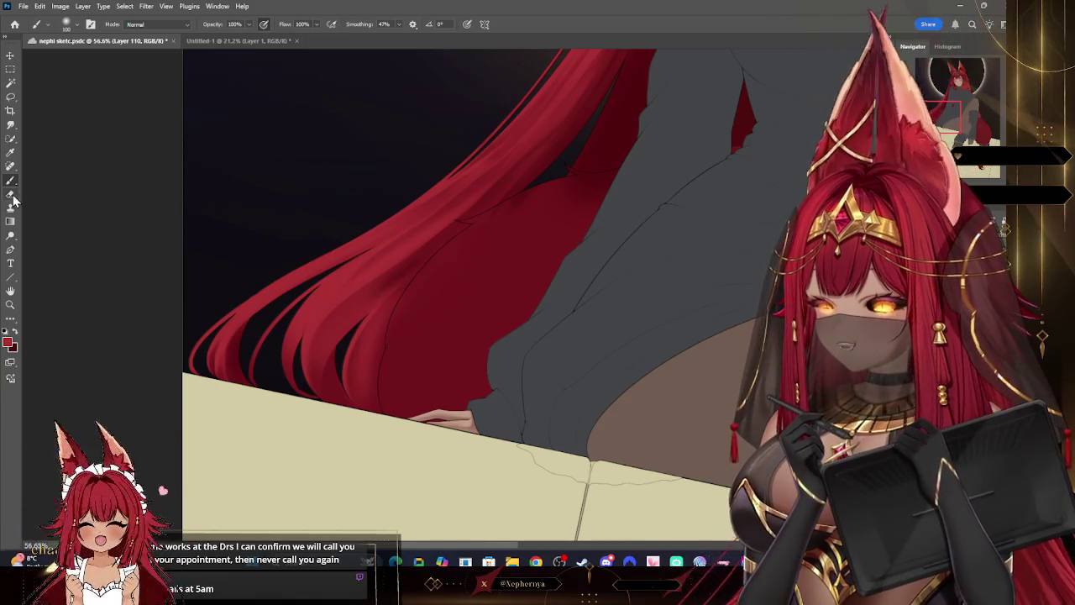
key(e)
right_click(170, 182)
double_click(118, 165)
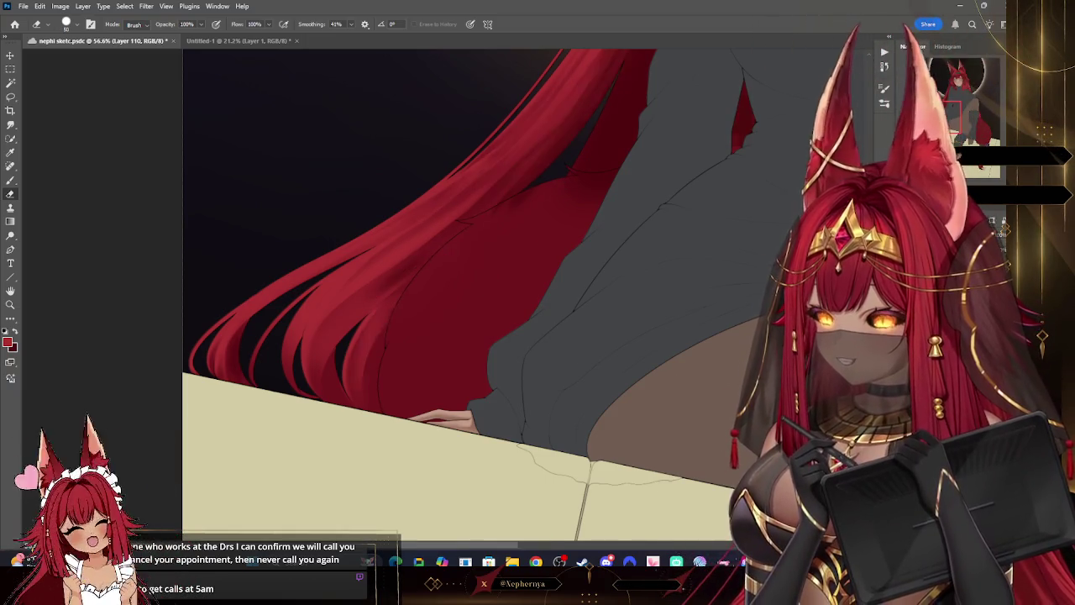
drag(538, 252, 378, 395)
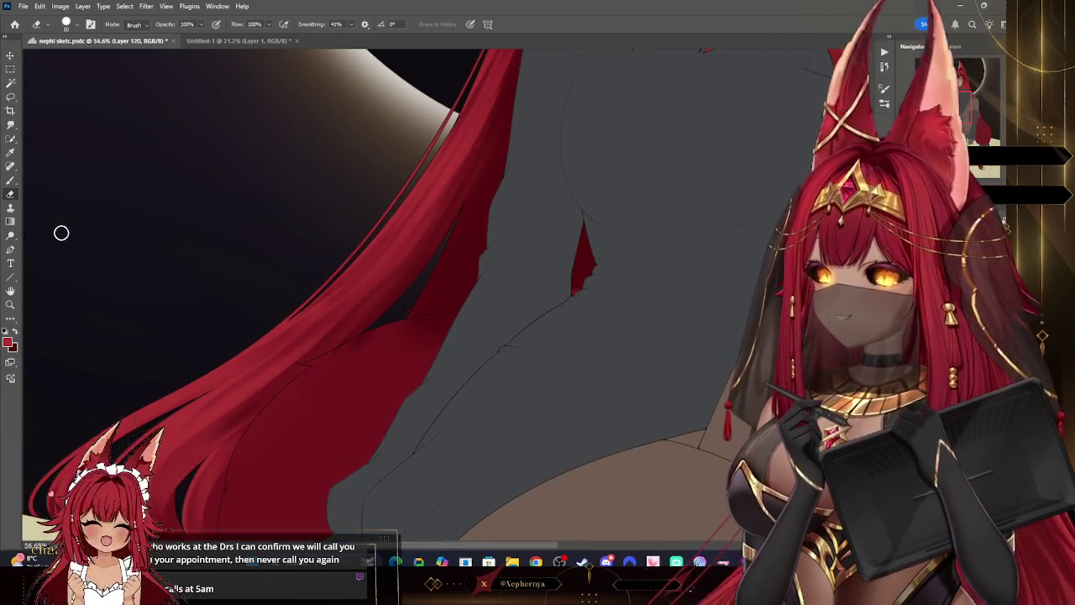
- Paint red into the dark gap between hair strands and erase overspill with a smaller eraser
key(b)
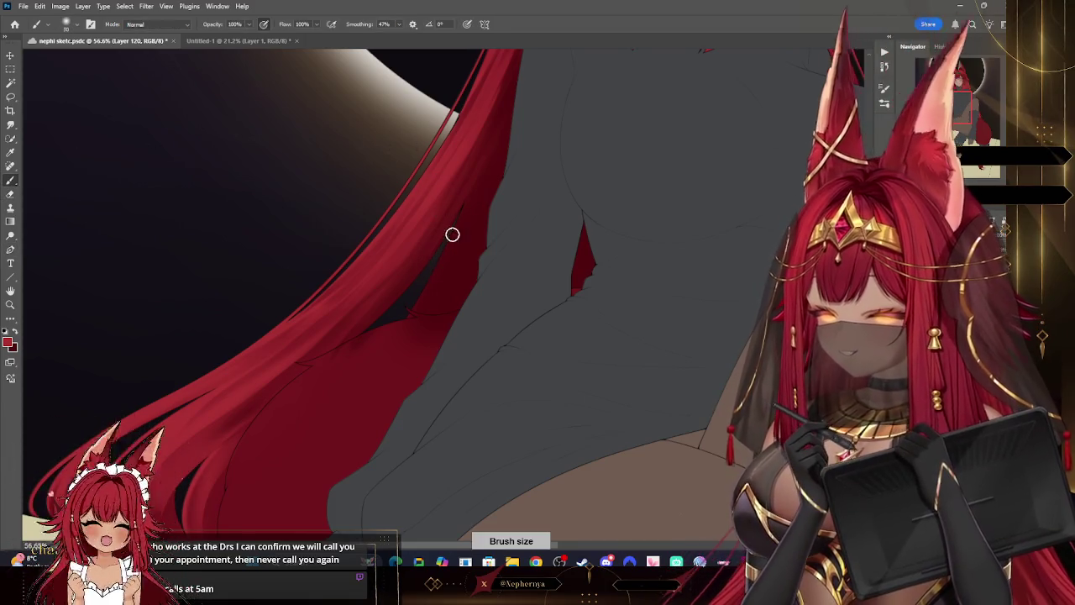
drag(461, 216, 418, 309)
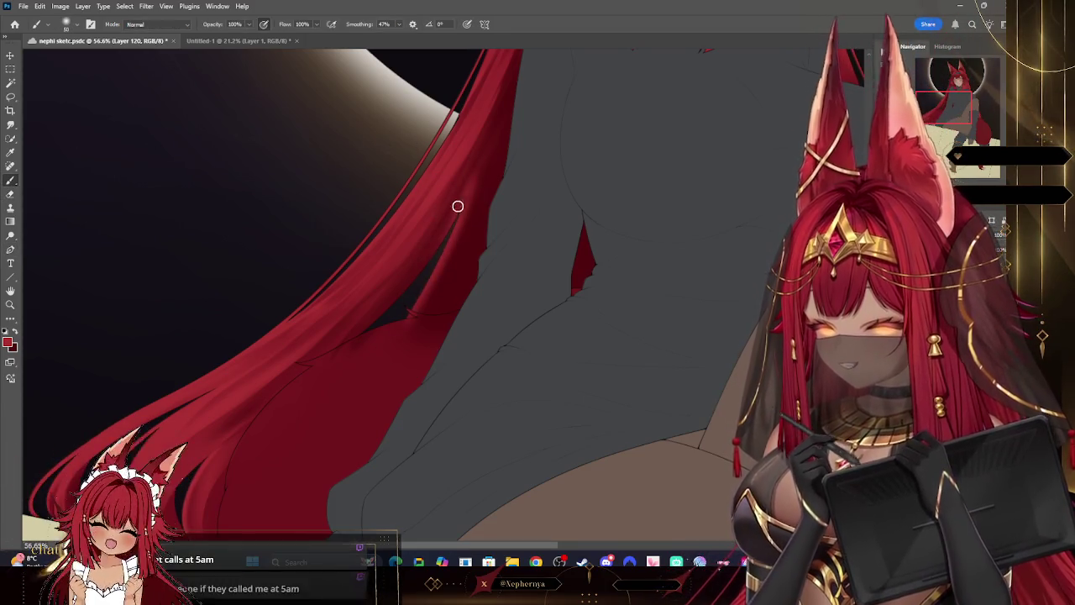
key(e)
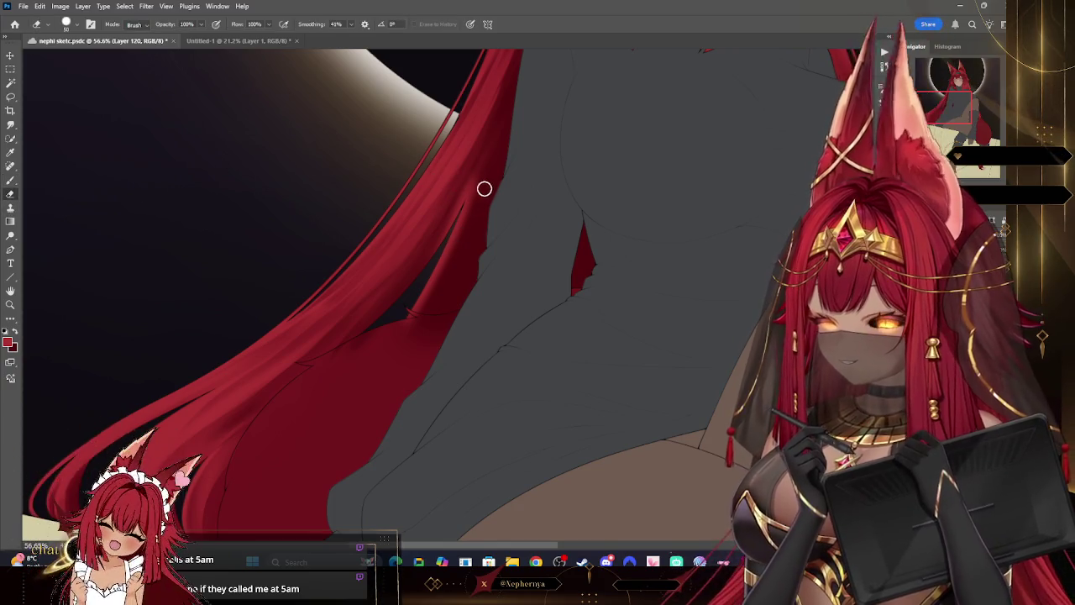
key(bracketleft)
key(bracketleft)
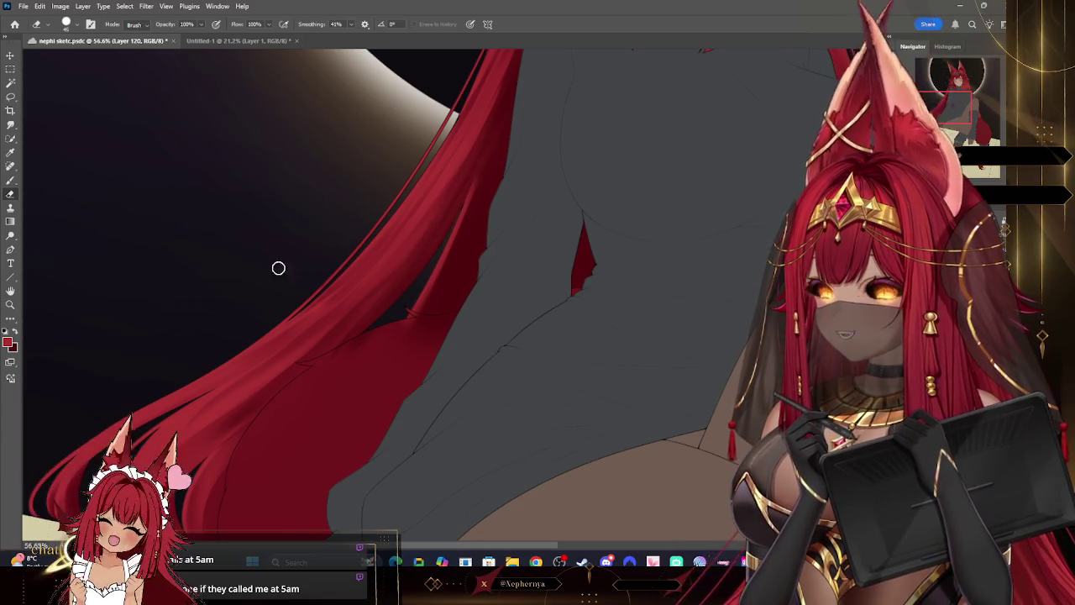
- Repaint the strand a darker red and switch to a size-100 eraser preset
key(b)
key(bracketright)
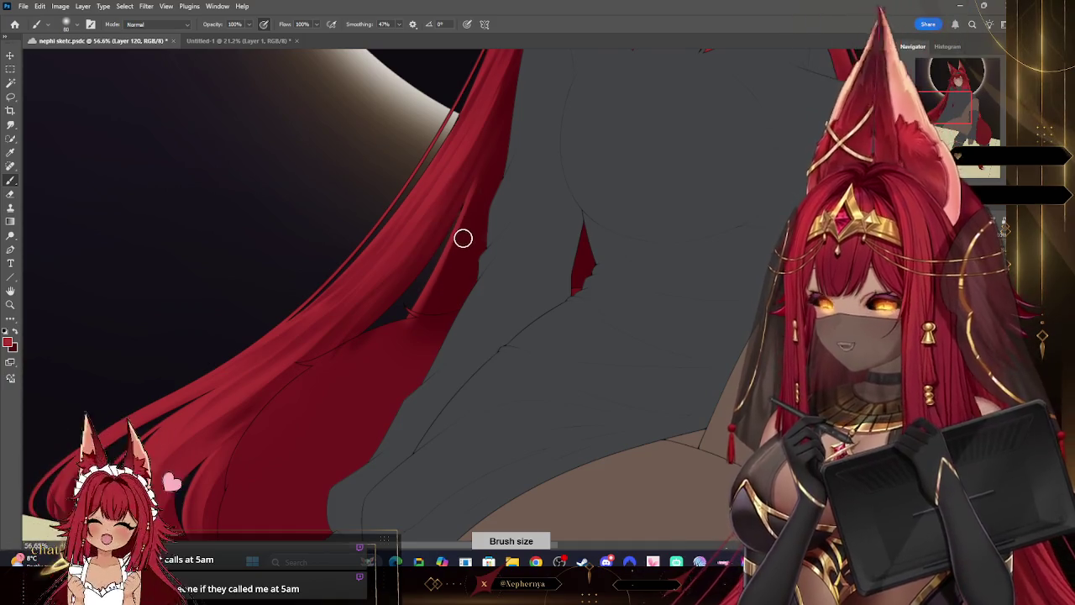
drag(428, 311, 460, 240)
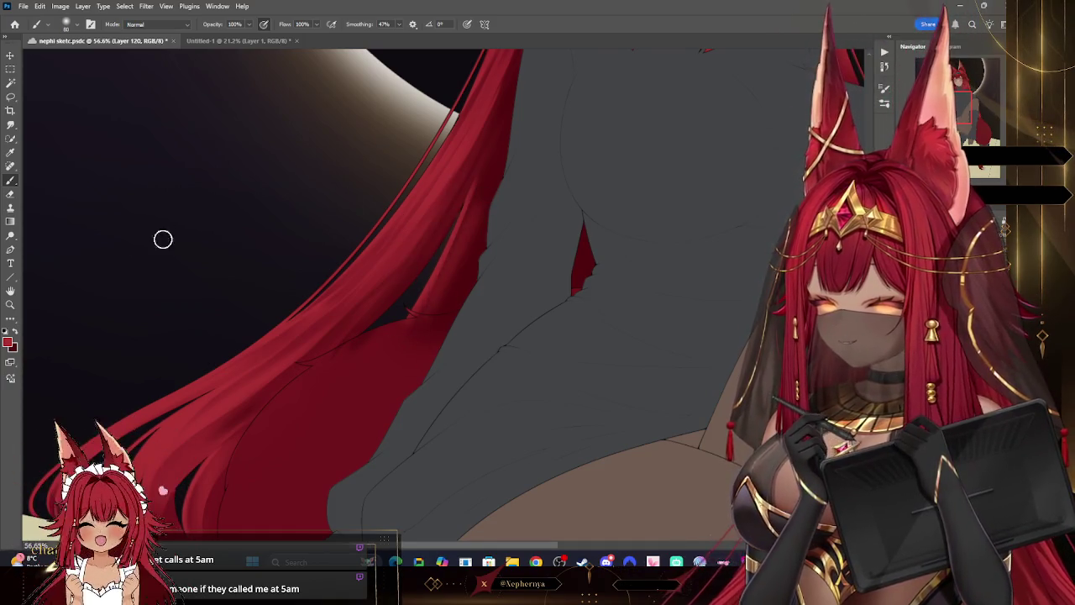
key(e)
key(bracketright)
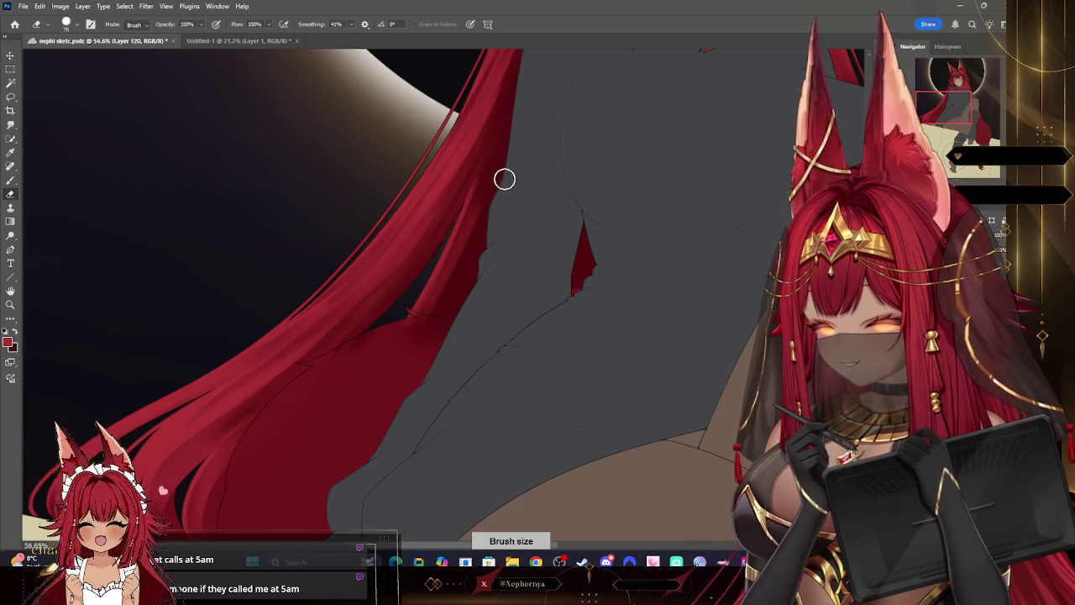
right_click(257, 129)
double_click(80, 168)
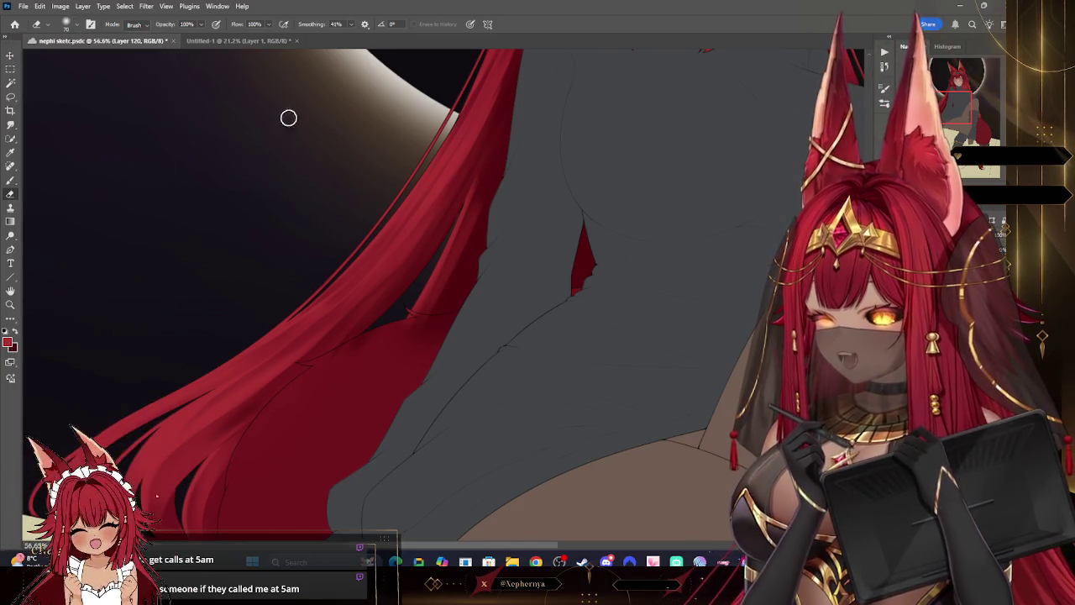
key(bracketright)
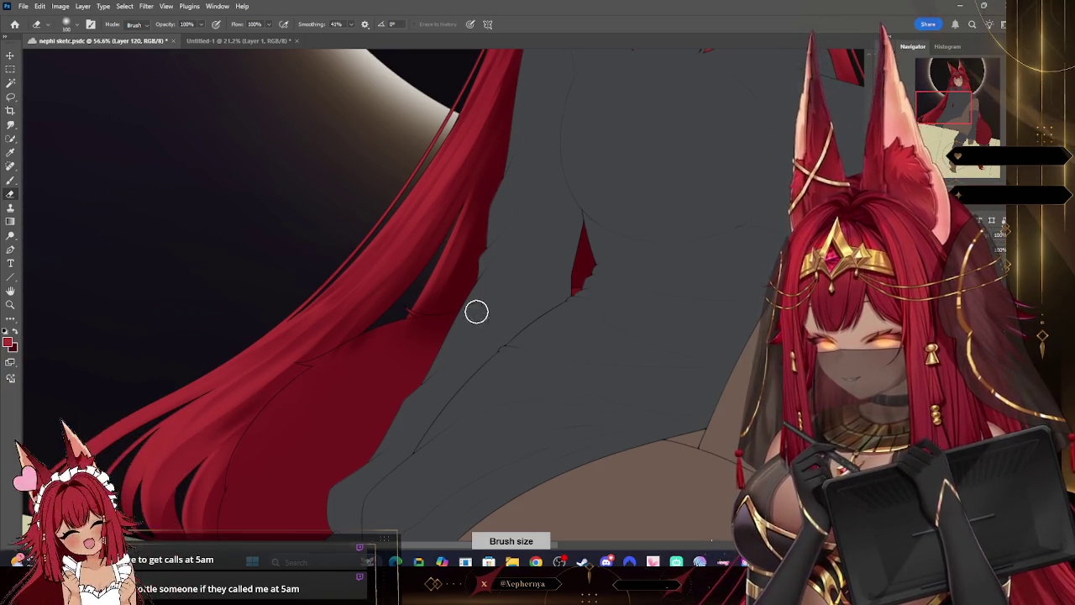
- Zoom out with the Zoom tool until the whole girl and the eclipse are visible
key(z)
scroll(36, 315, down, 5)
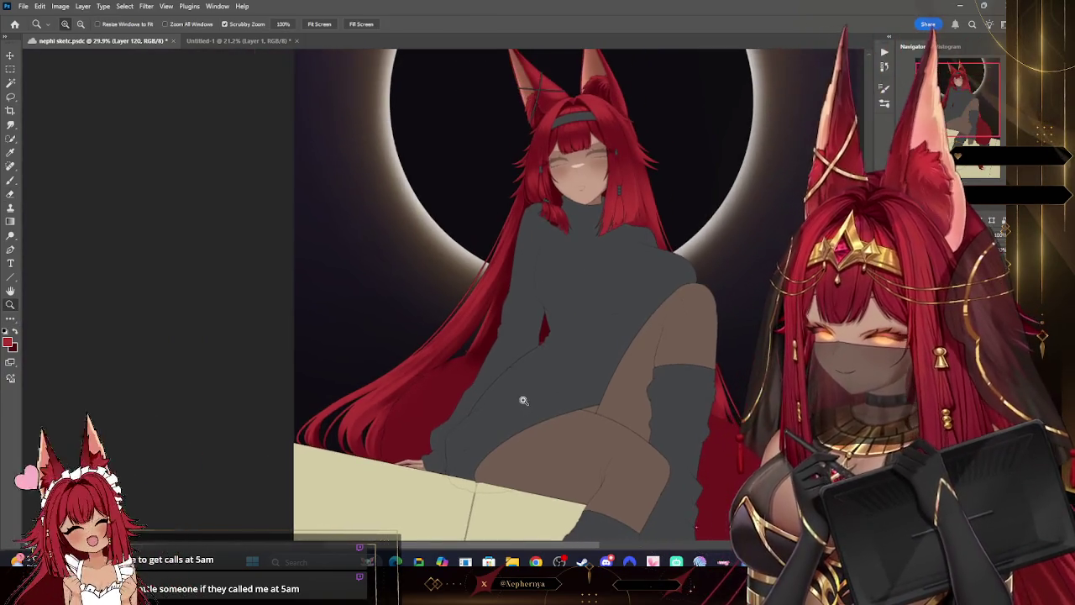
scroll(520, 403, down, 3)
scroll(516, 430, up, 4)
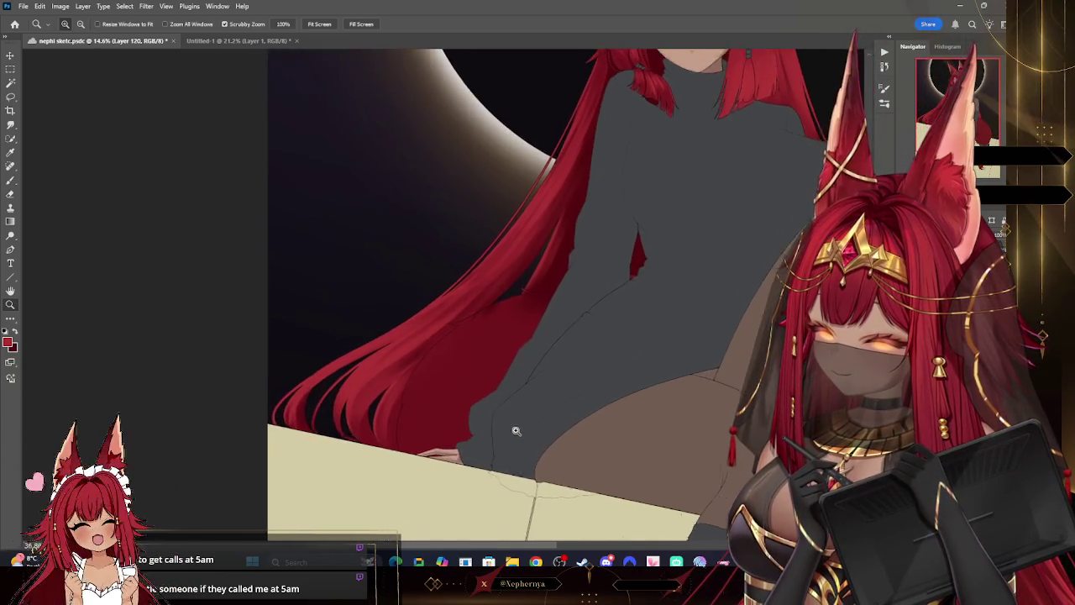
scroll(504, 424, down, 4)
scroll(596, 361, up, 3)
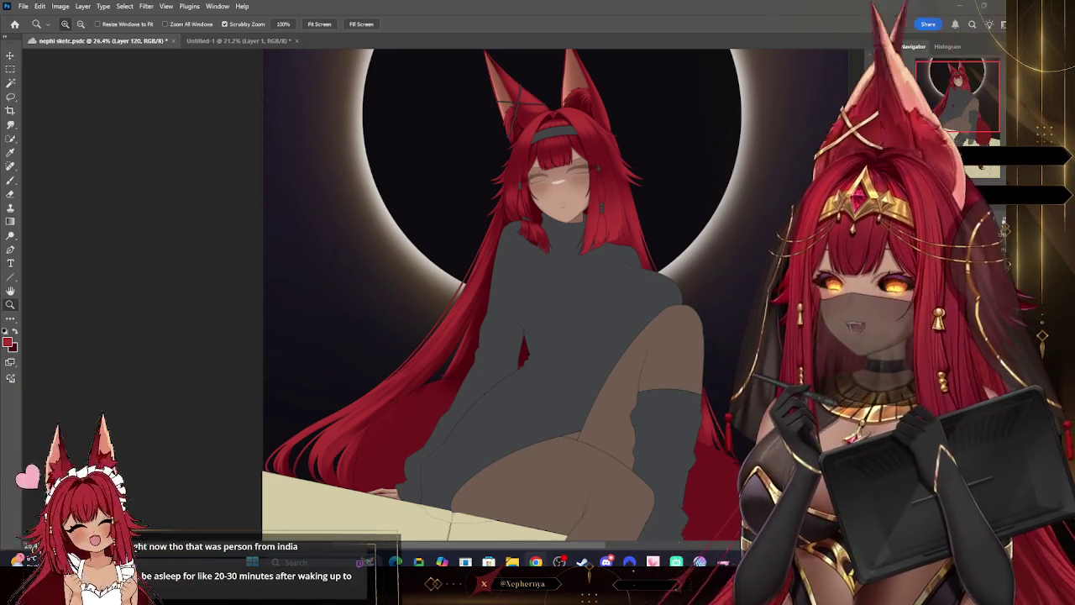
- Zoom in on the face and upper hair, then zoom back out to head and shoulders
drag(634, 205, 672, 195)
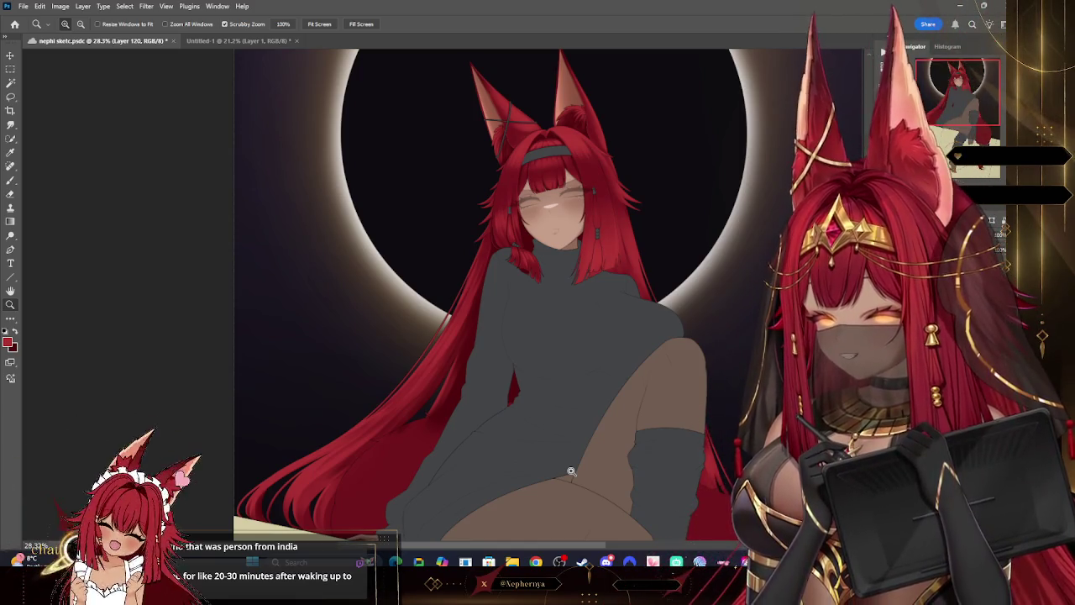
mouse_move(592, 191)
mouse_down()
mouse_move(624, 212)
mouse_move(750, 175)
mouse_up()
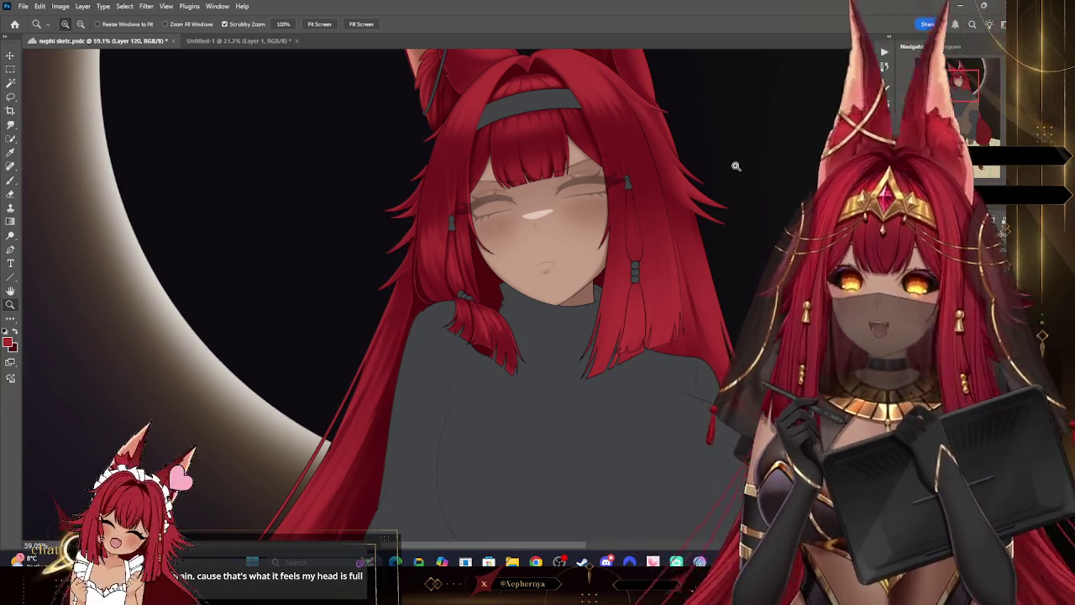
drag(736, 165, 753, 140)
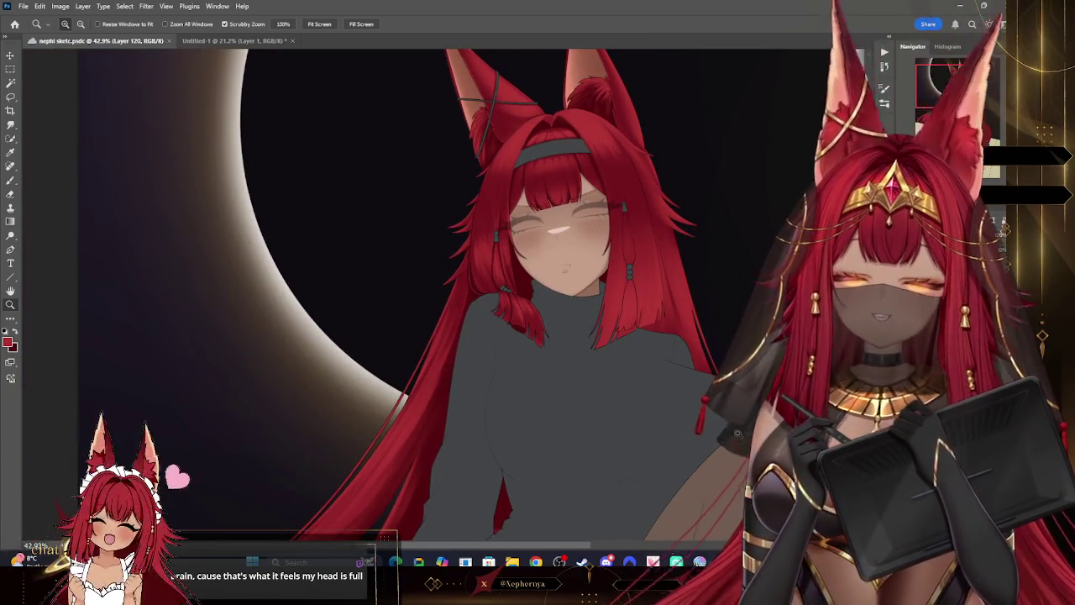
drag(739, 431, 702, 403)
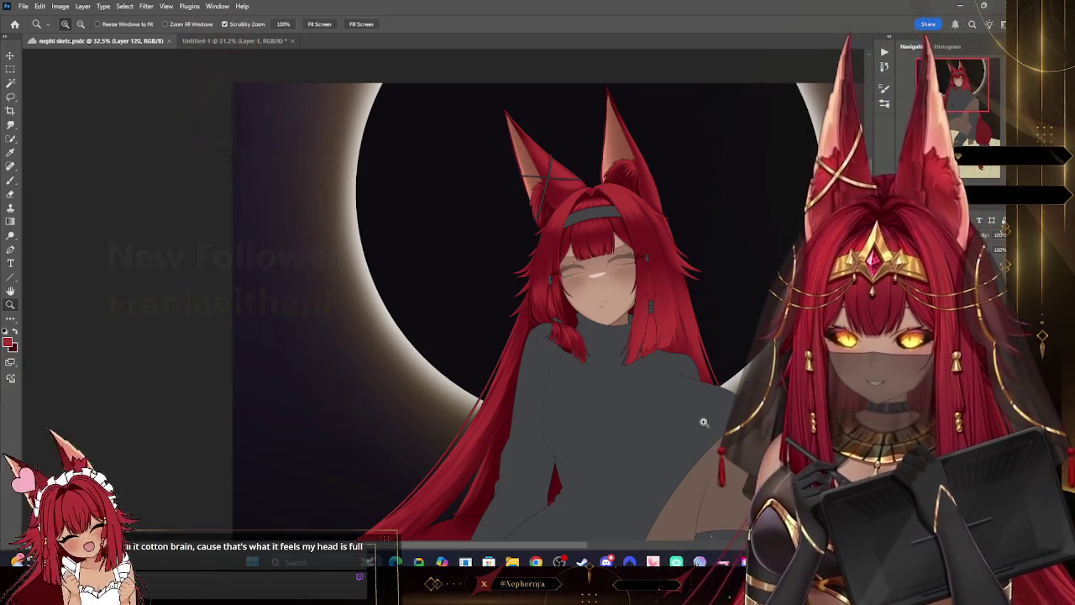
- Scroll-zoom in and out to frame the character's head
scroll(697, 424, down, 1)
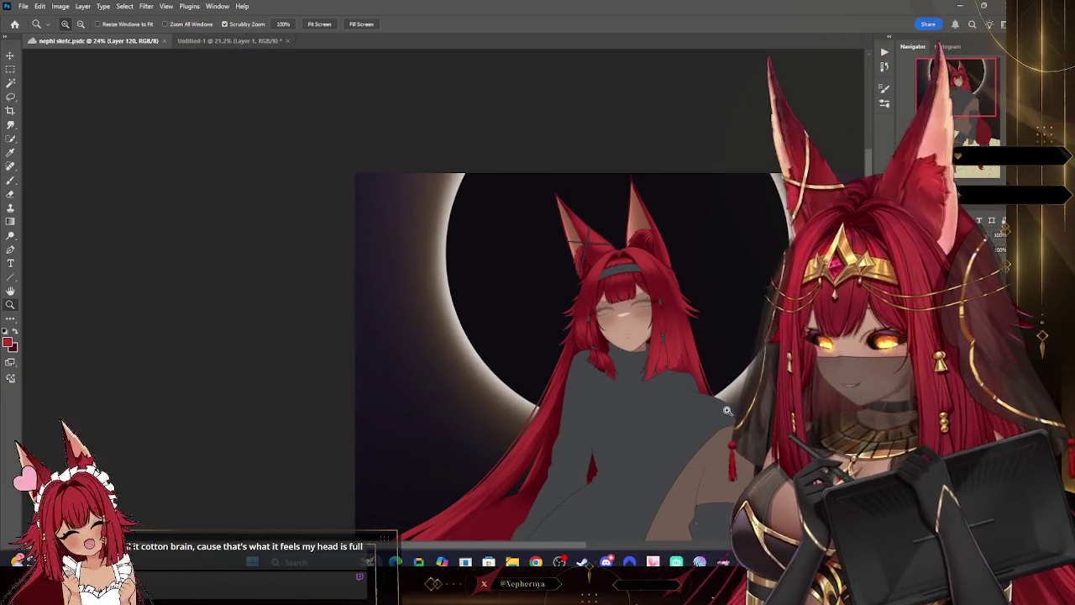
scroll(699, 395, down, 1)
scroll(699, 389, up, 2)
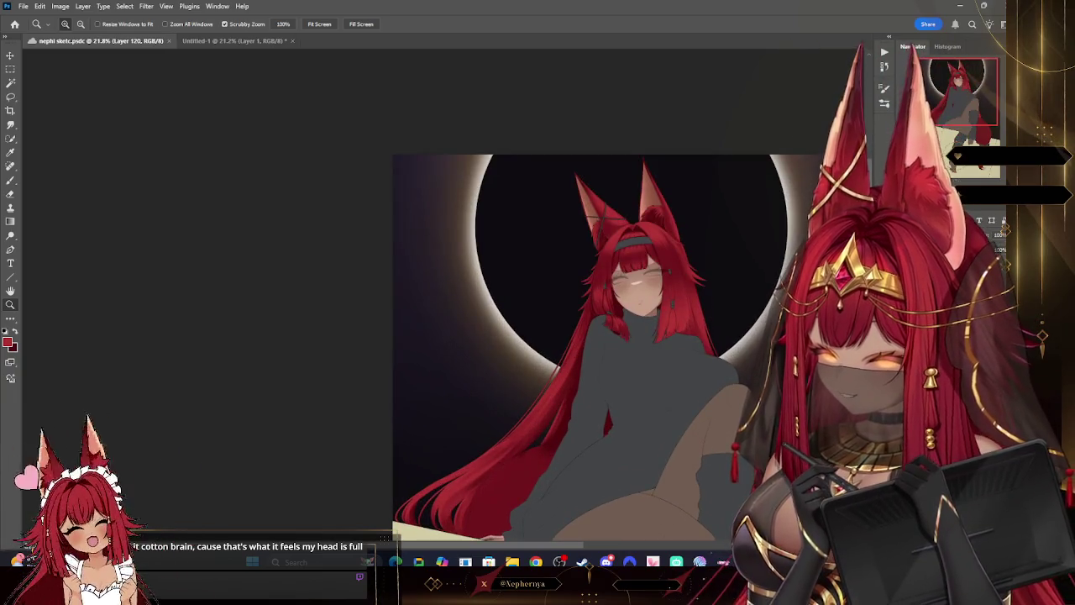
scroll(700, 389, up, 1)
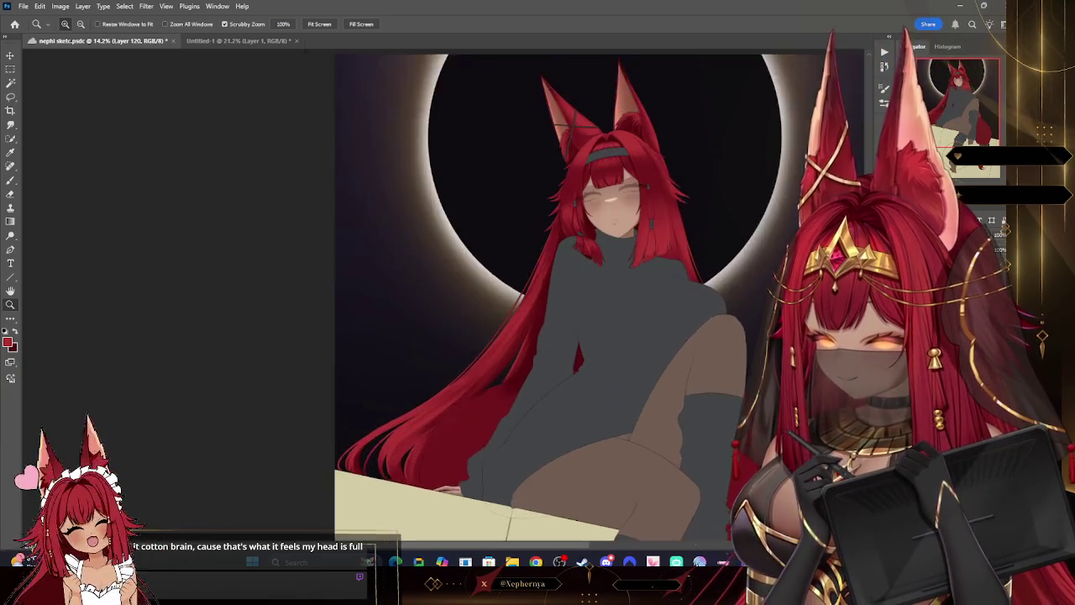
scroll(699, 389, up, 1)
scroll(725, 404, down, 1)
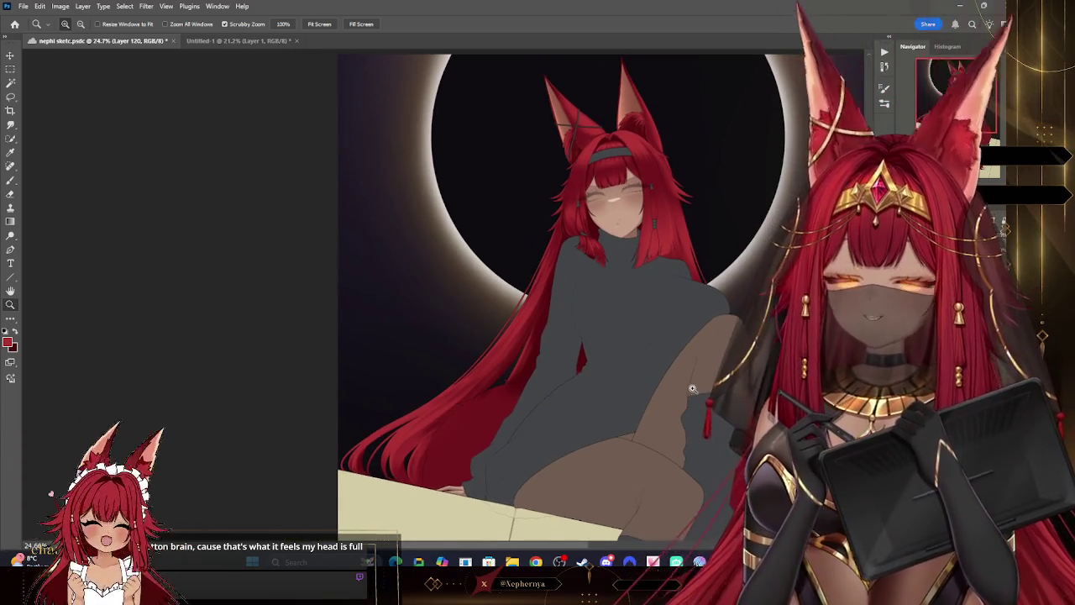
scroll(708, 353, down, 1)
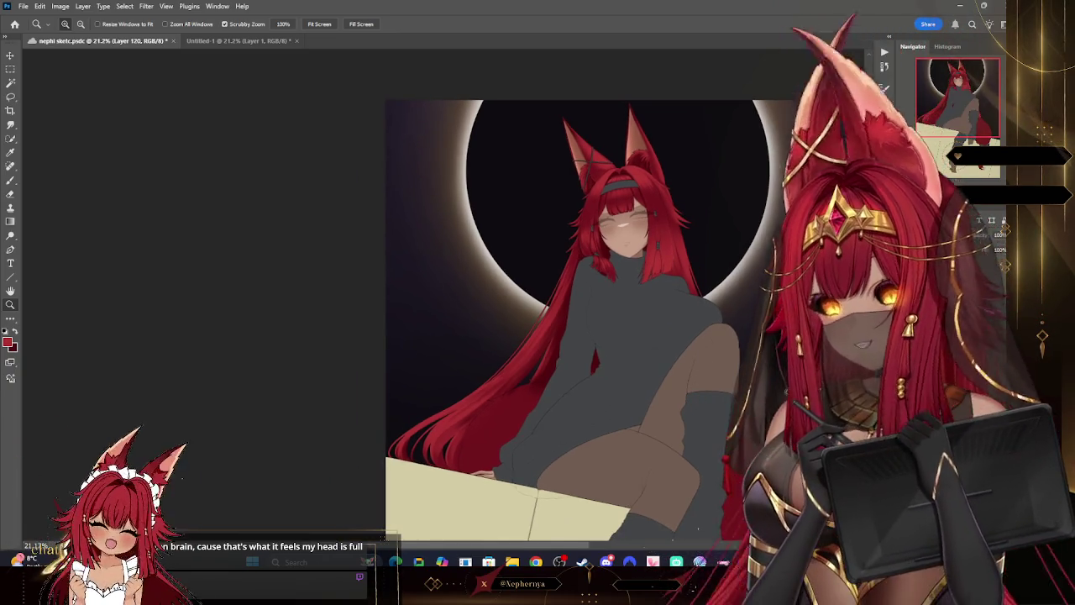
scroll(664, 203, up, 3)
scroll(663, 204, down, 2)
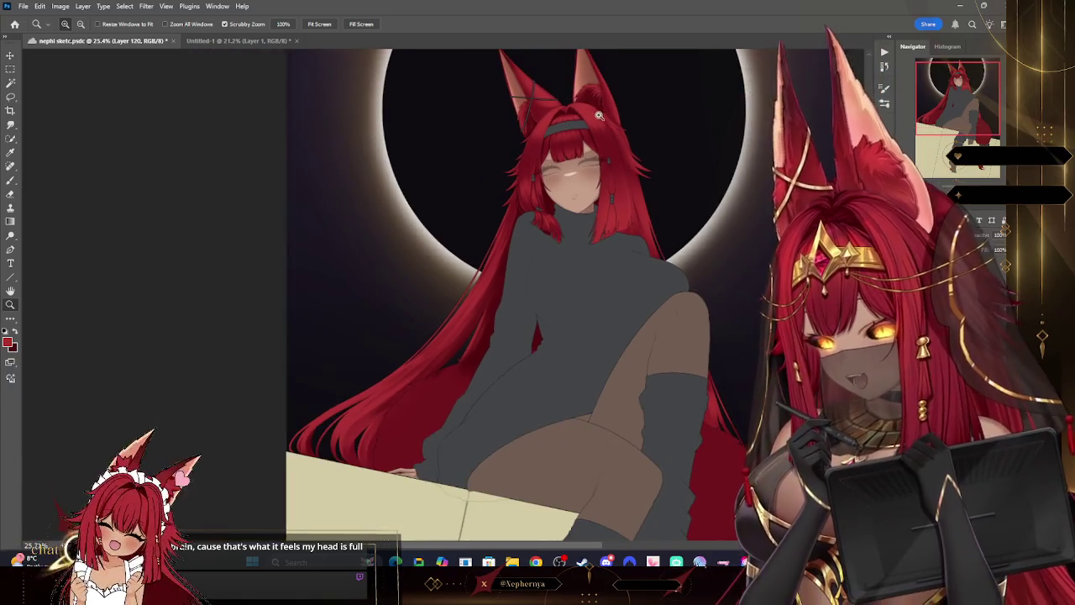
scroll(571, 168, up, 1)
- Save the artwork with File > Save and zoom in closer on the face
click(24, 6)
click(55, 126)
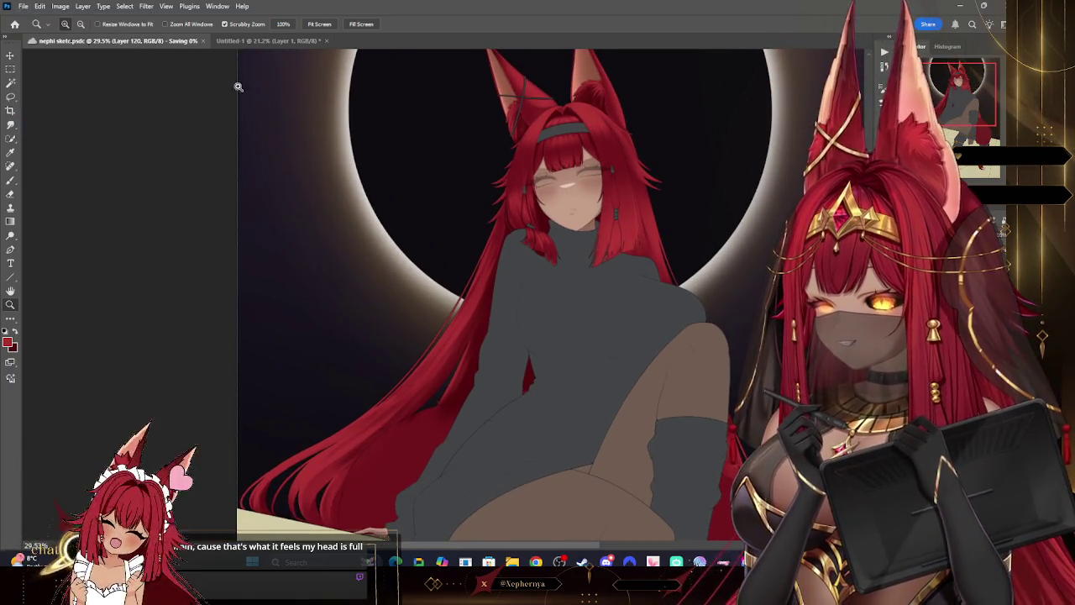
scroll(608, 469, up, 3)
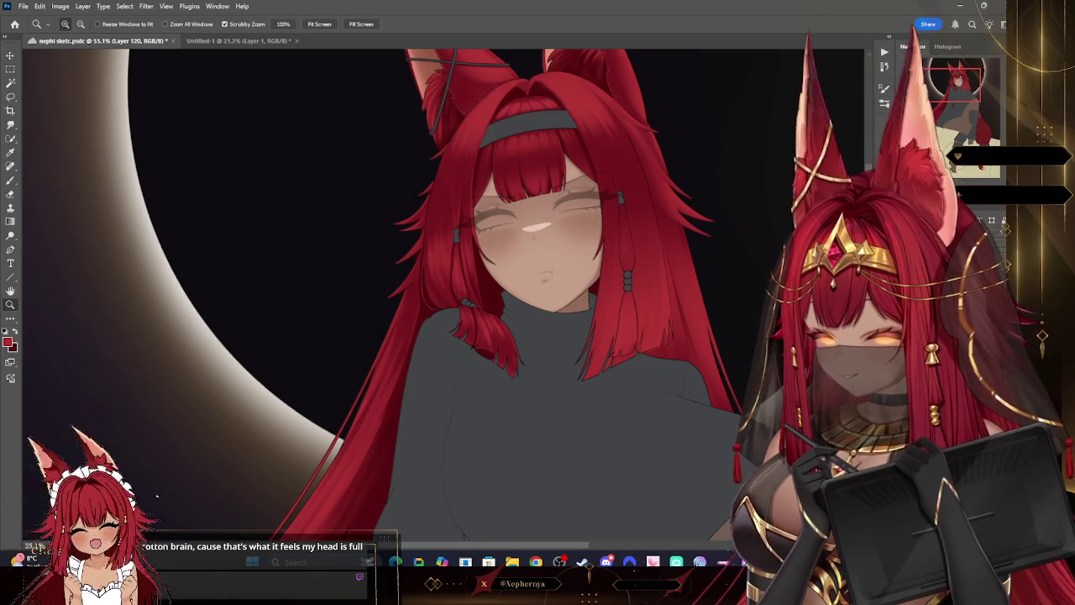
- Step down through the layers with Alt+[ until Layer 111 is active
key(alt+bracketleft)
key(alt+bracketleft)
key(alt+bracketleft)
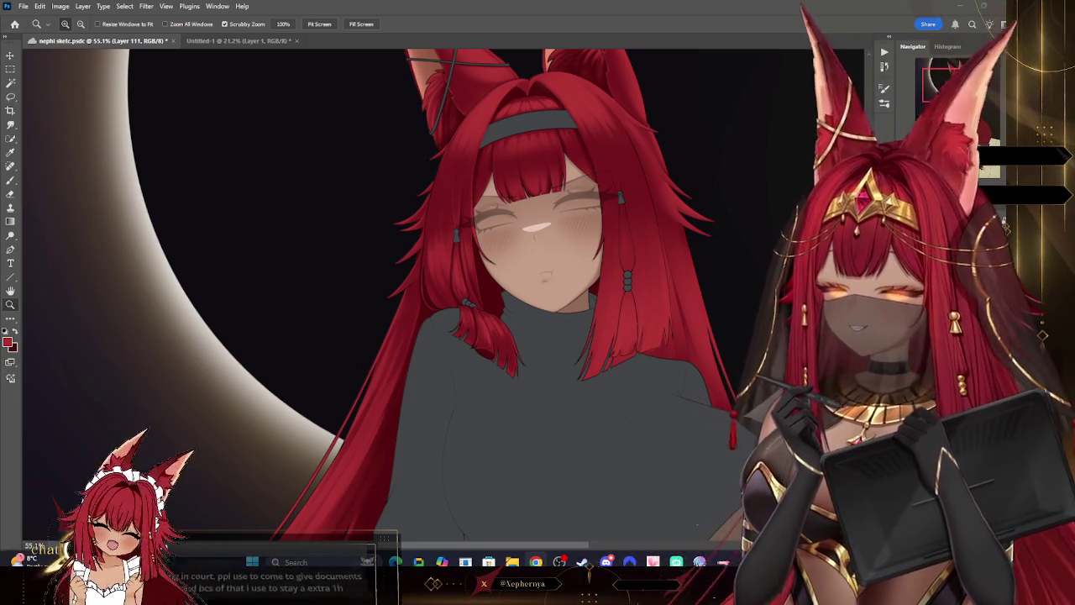
- Zoom out to view the whole artwork, zoom back in on the face, and pick the Eyedropper
drag(637, 217, 613, 205)
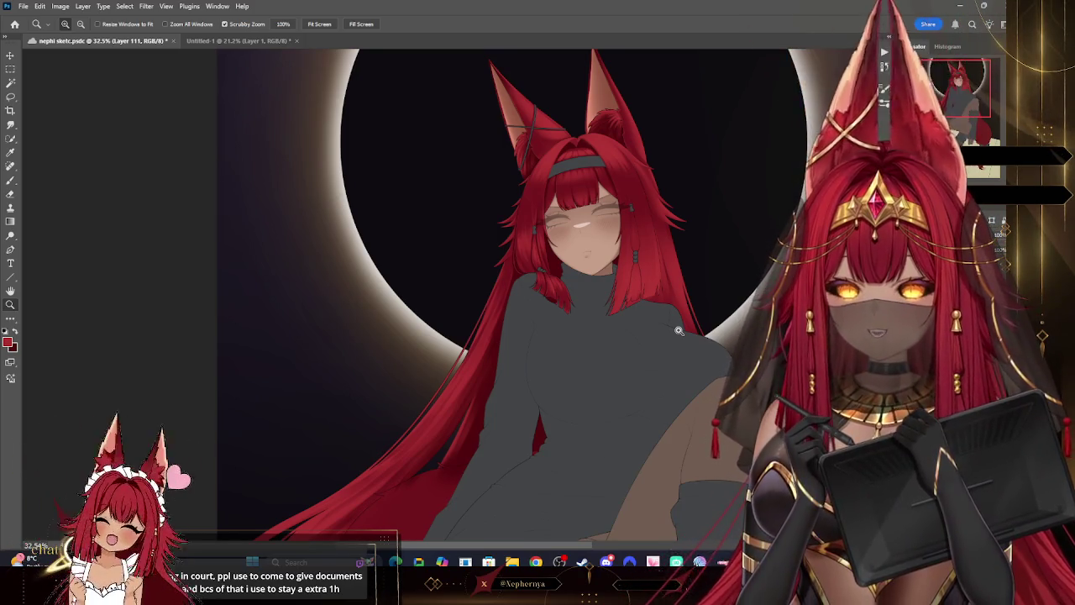
drag(692, 383, 674, 370)
drag(732, 398, 756, 396)
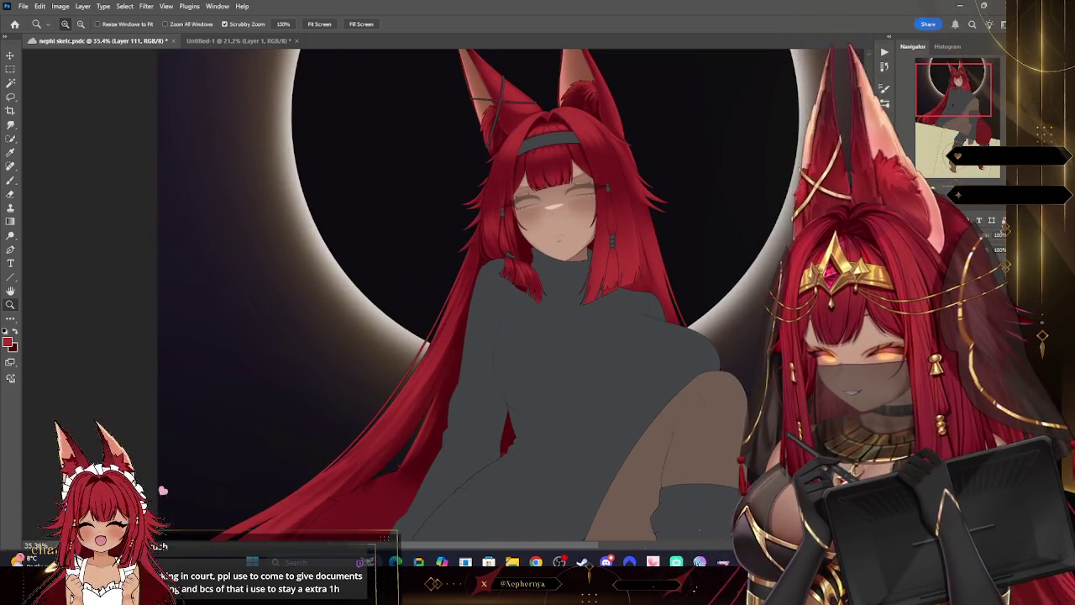
mouse_move(664, 185)
mouse_down()
mouse_move(636, 181)
mouse_move(667, 223)
mouse_up()
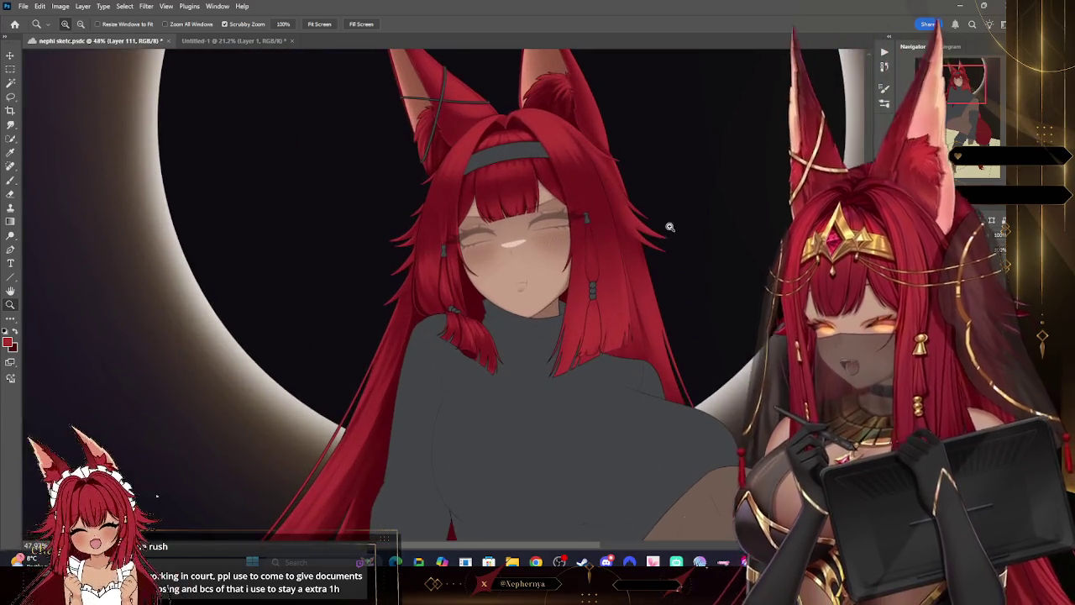
mouse_move(703, 377)
mouse_down()
mouse_move(711, 383)
mouse_move(665, 374)
mouse_up()
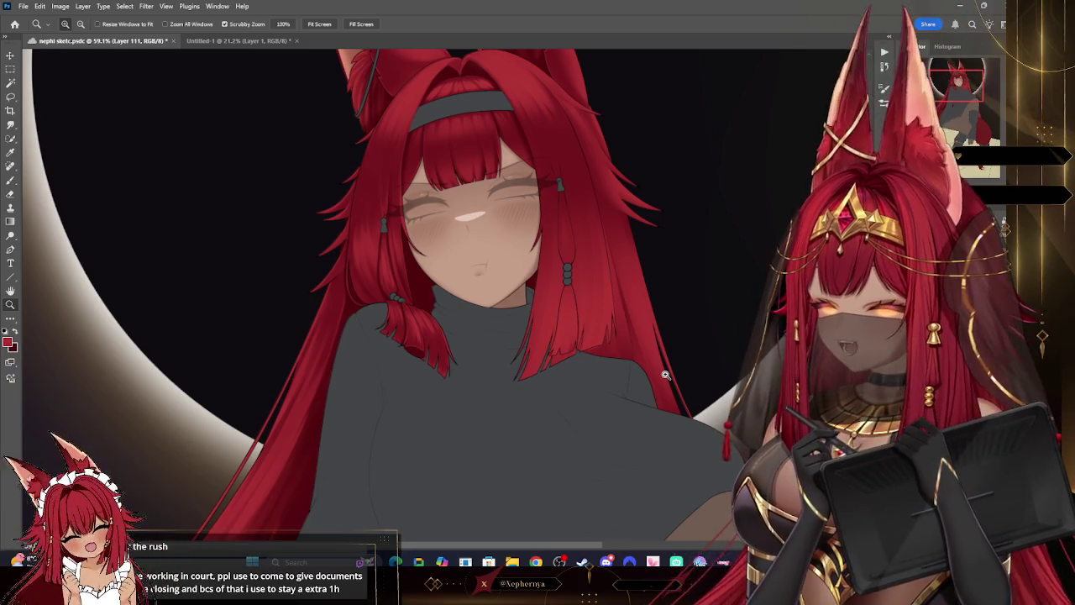
drag(691, 384, 692, 401)
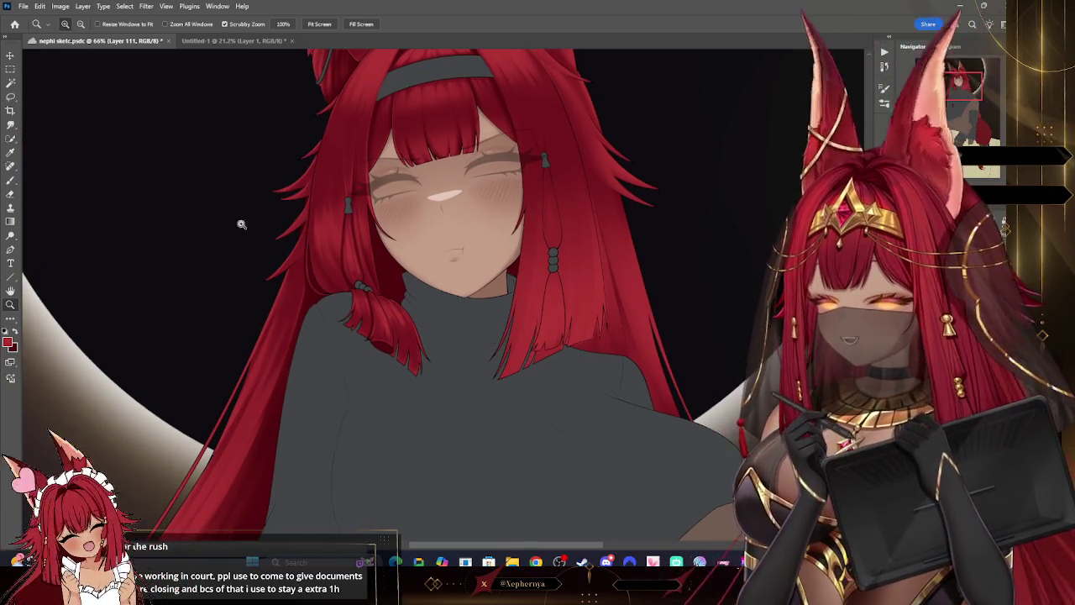
click(10, 153)
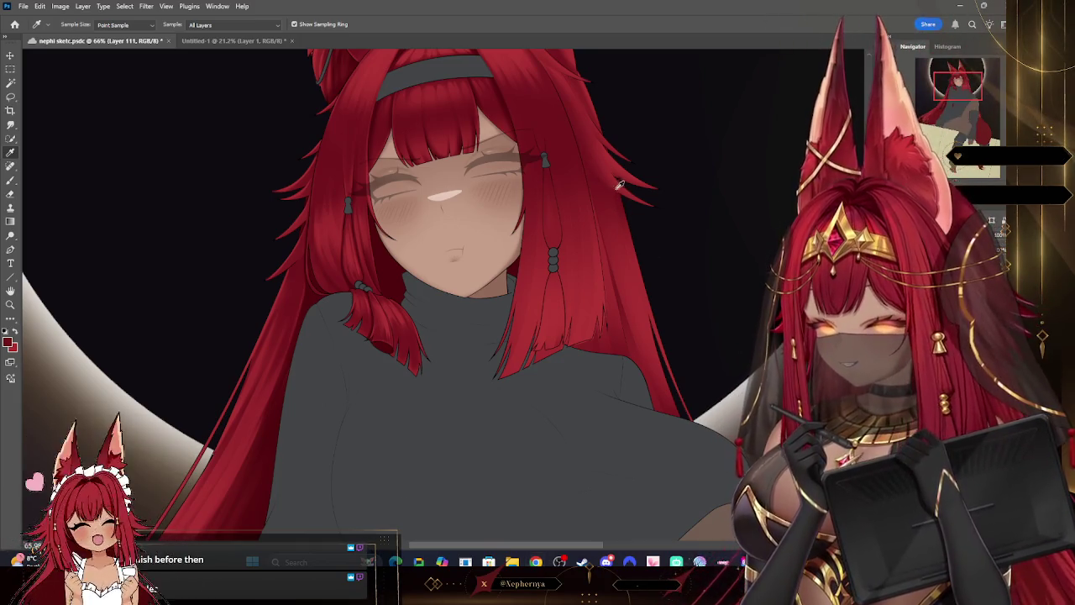
- Fit the whole eclipse illustration on screen, then zoom in on the girl's face and hair
key(z)
key(ctrl+0)
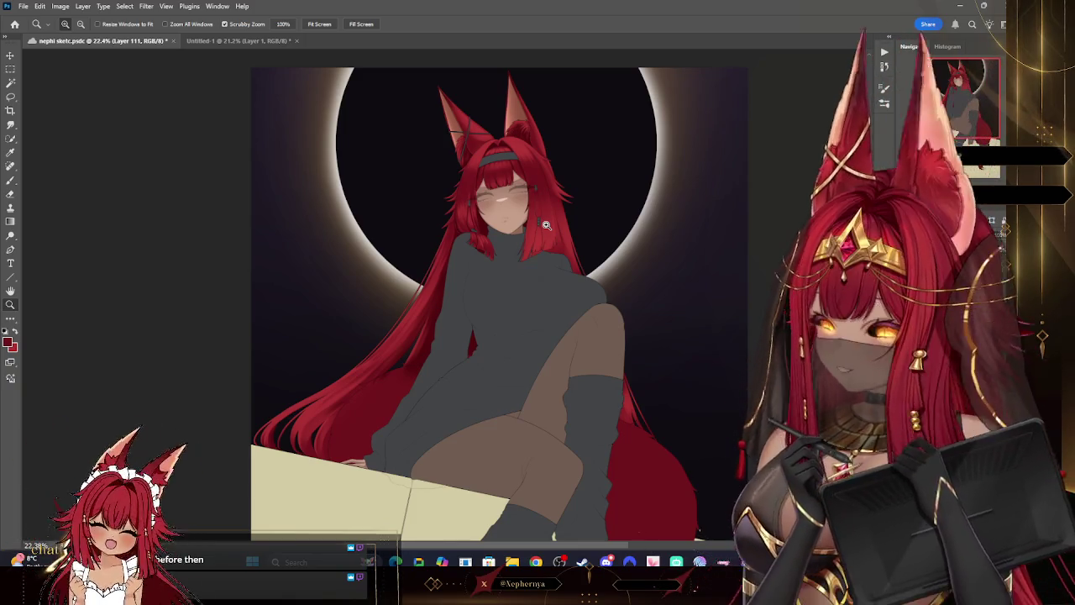
mouse_move(600, 192)
mouse_down()
mouse_move(616, 224)
mouse_move(636, 206)
mouse_up()
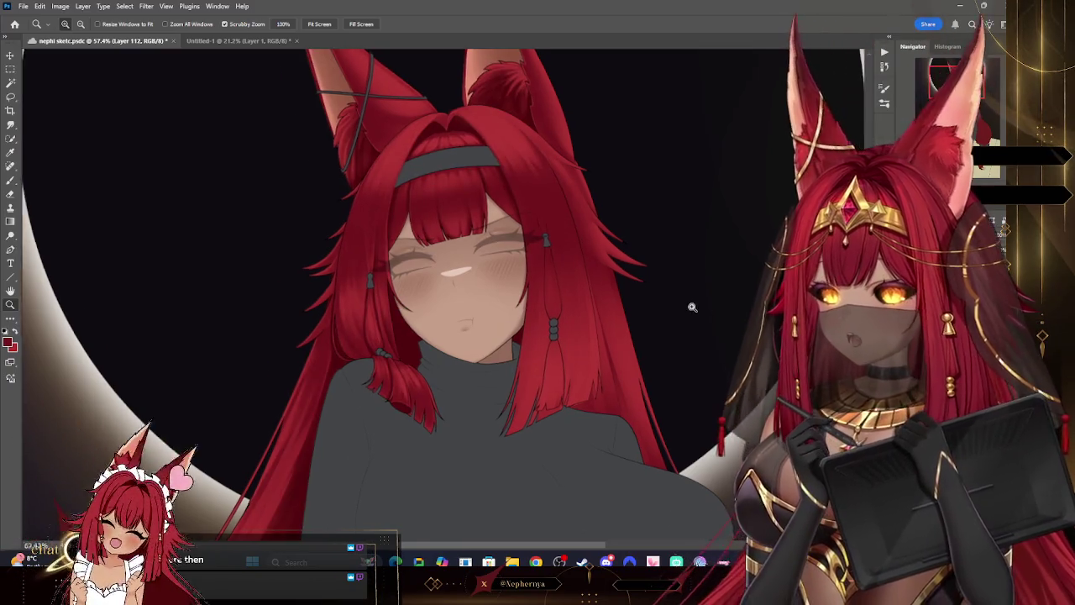
drag(688, 305, 709, 302)
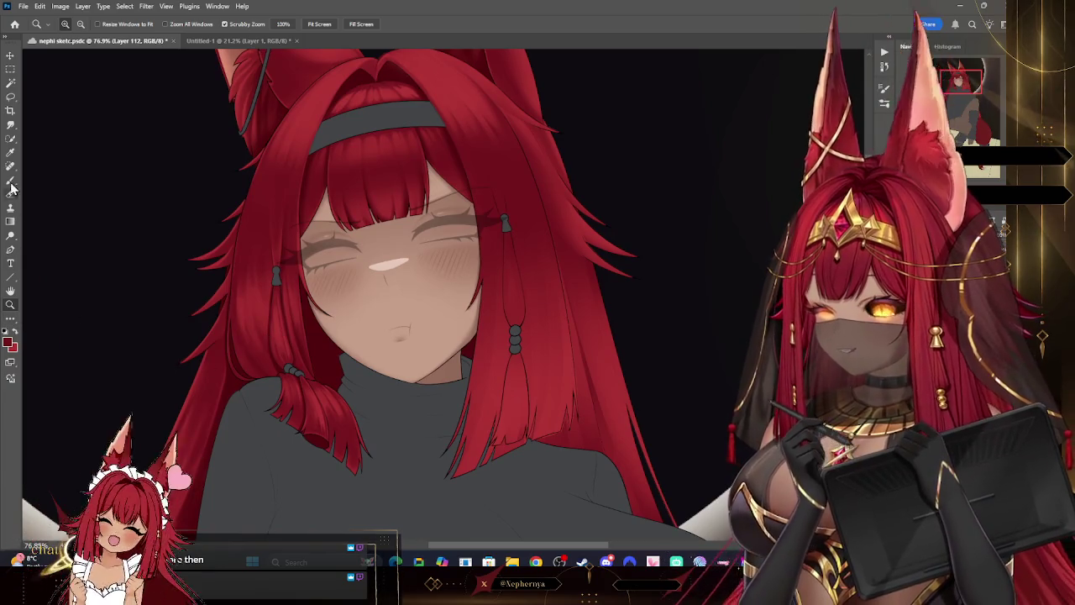
- Check the eraser's brush presets, then return to the Brush tool
click(11, 185)
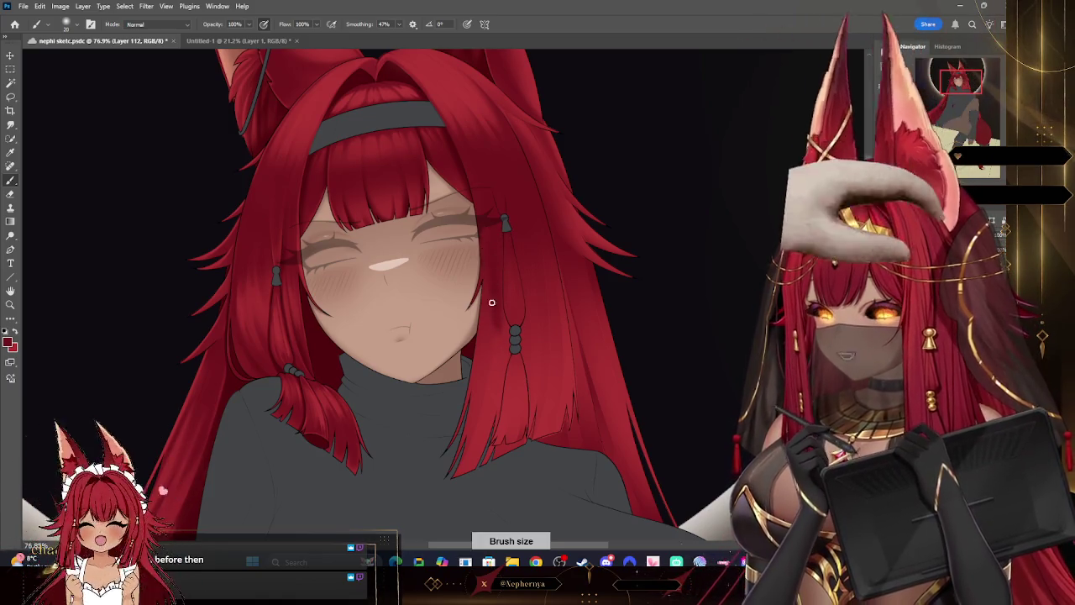
click(10, 194)
right_click(65, 70)
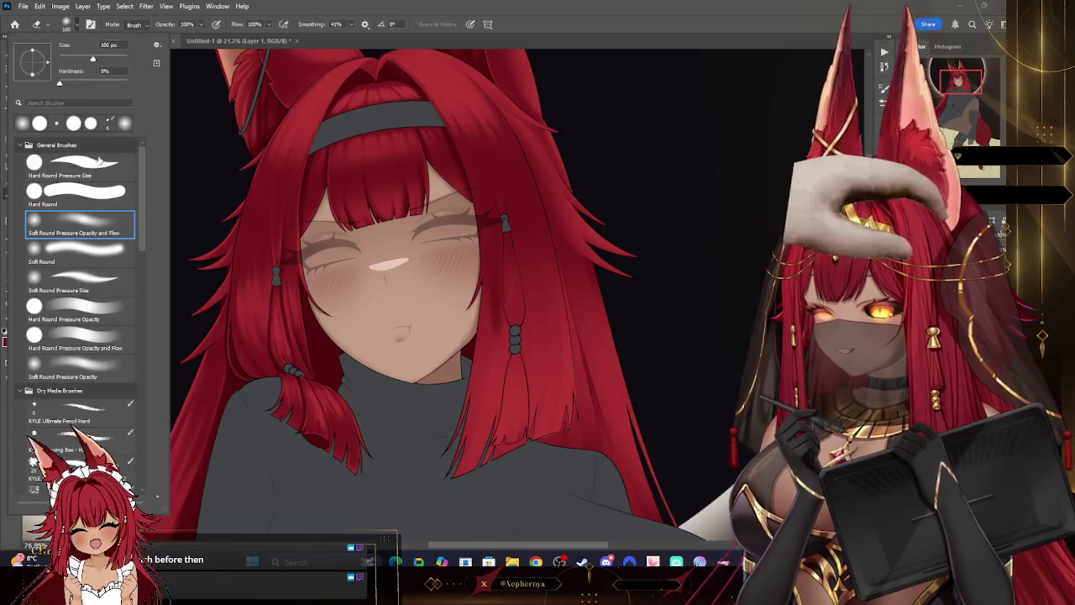
click(206, 161)
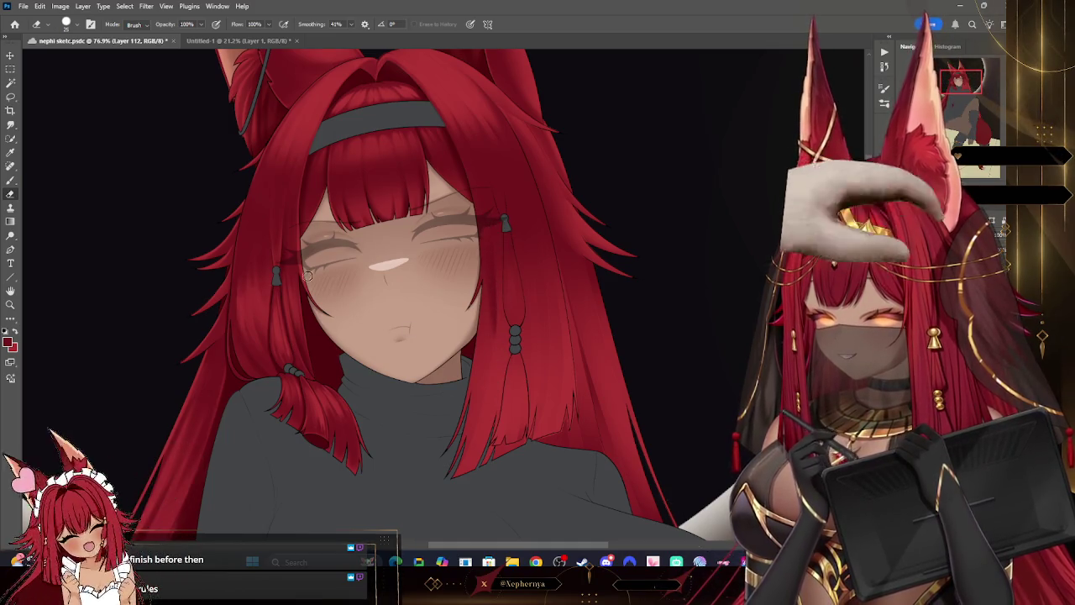
click(10, 179)
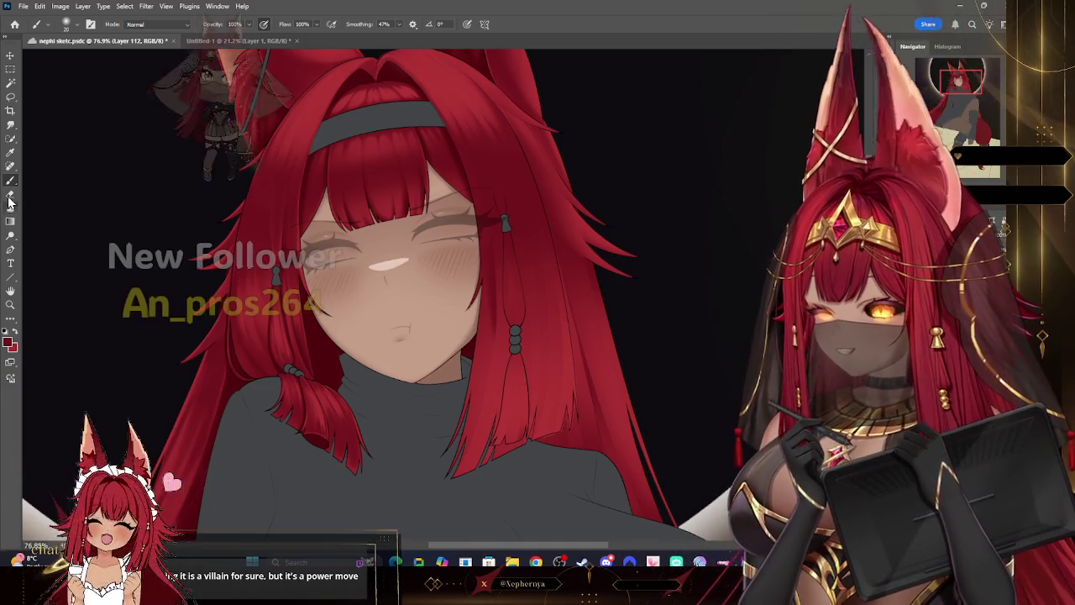
- Shrink the eraser from 70 to 40, then switch to a fine-tipped brush for the face strands
key(e)
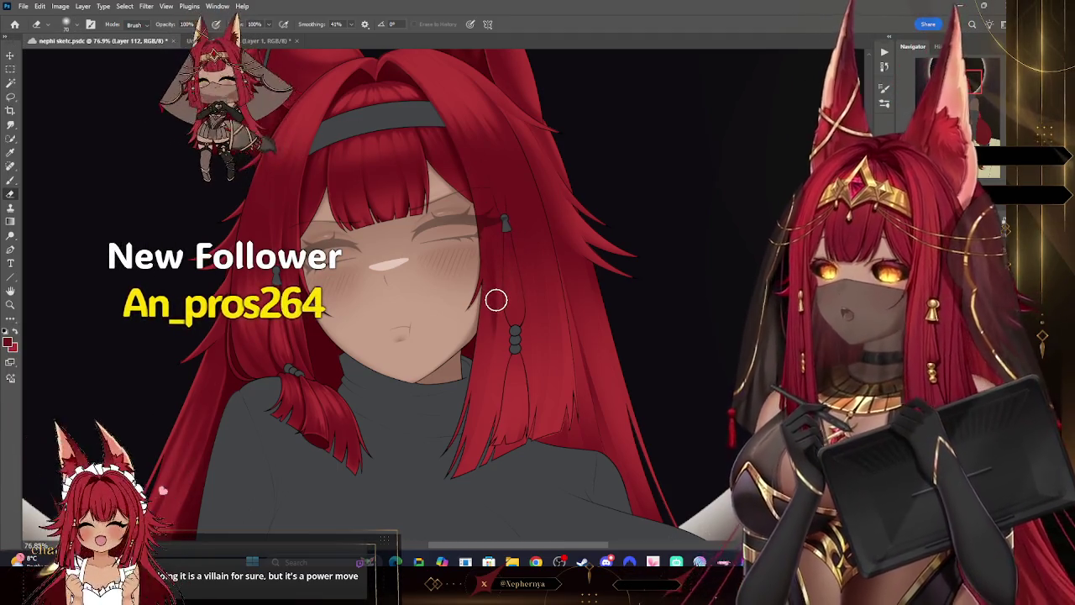
key(bracketleft)
key(bracketleft)
key(bracketleft)
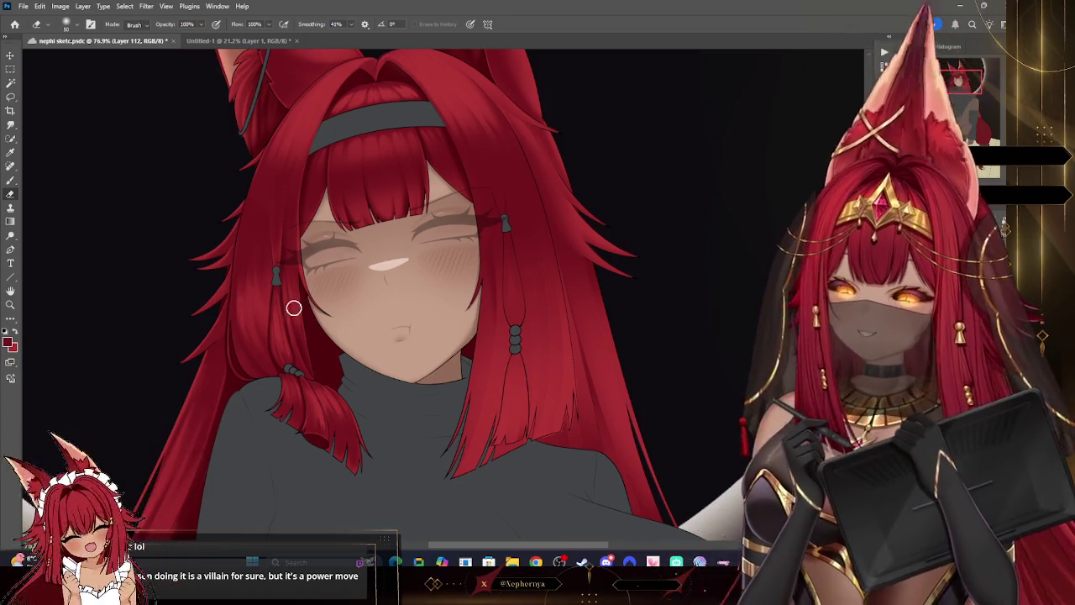
key(b)
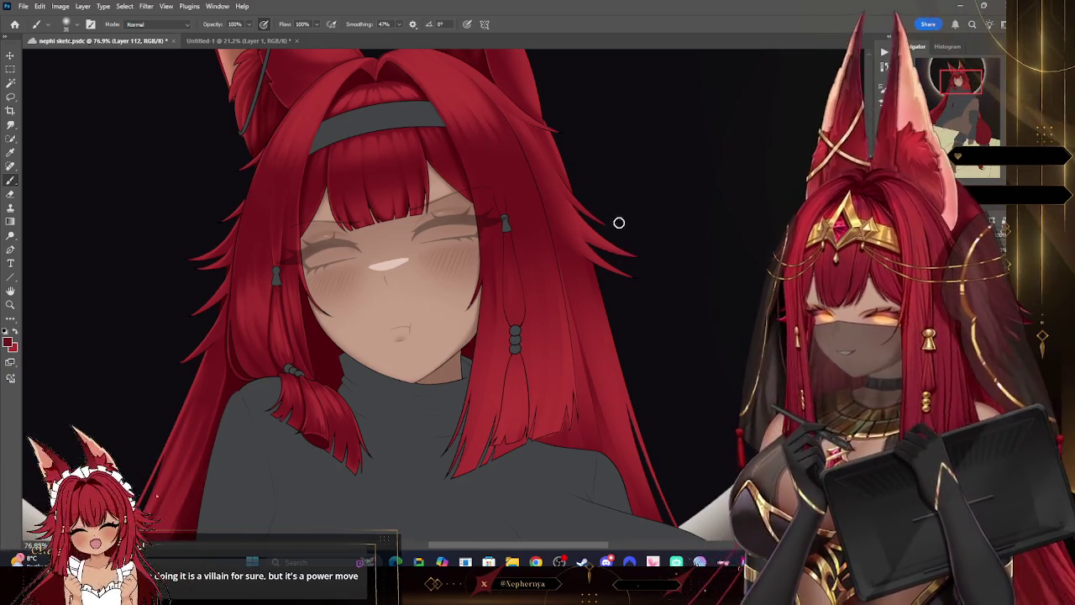
key(bracketleft)
key(bracketleft)
key(bracketleft)
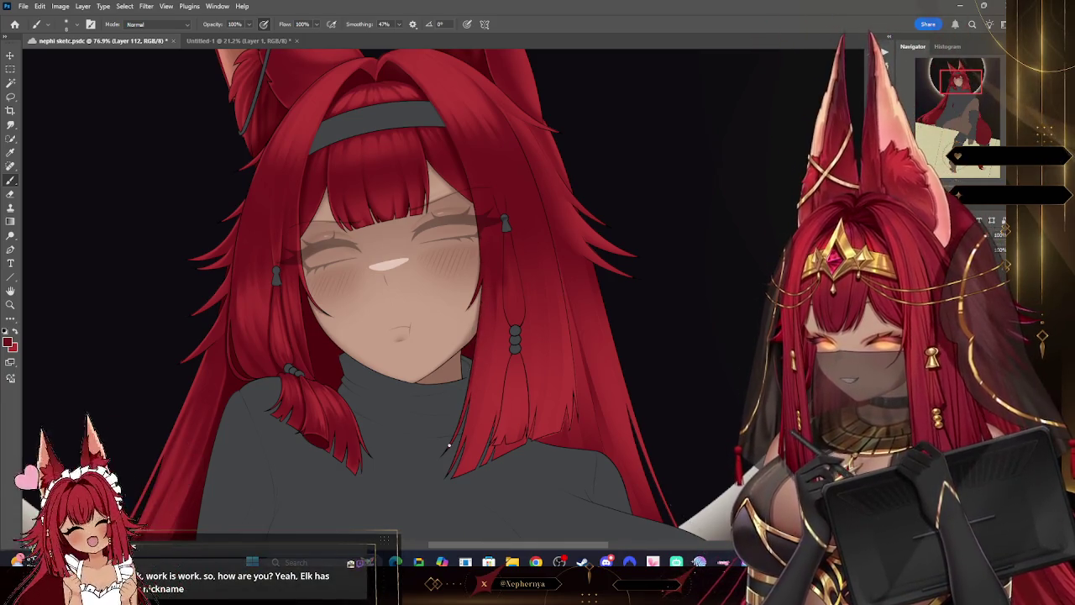
- Create new Layer 113 and bring the brush size down from 300 to 40
key(bracketright)
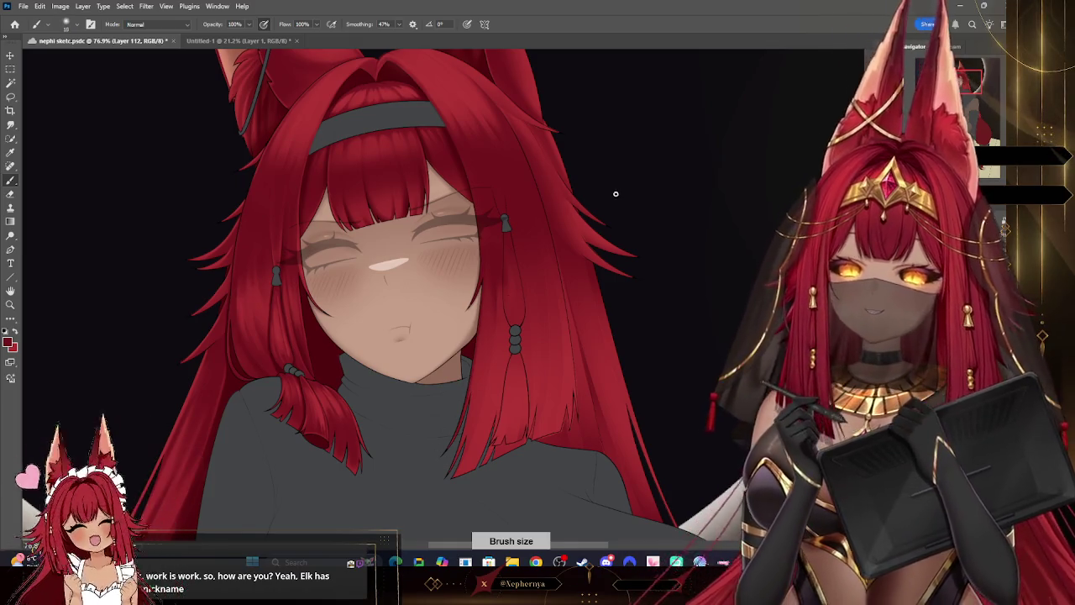
key(bracketright)
key(bracketleft)
key(bracketleft)
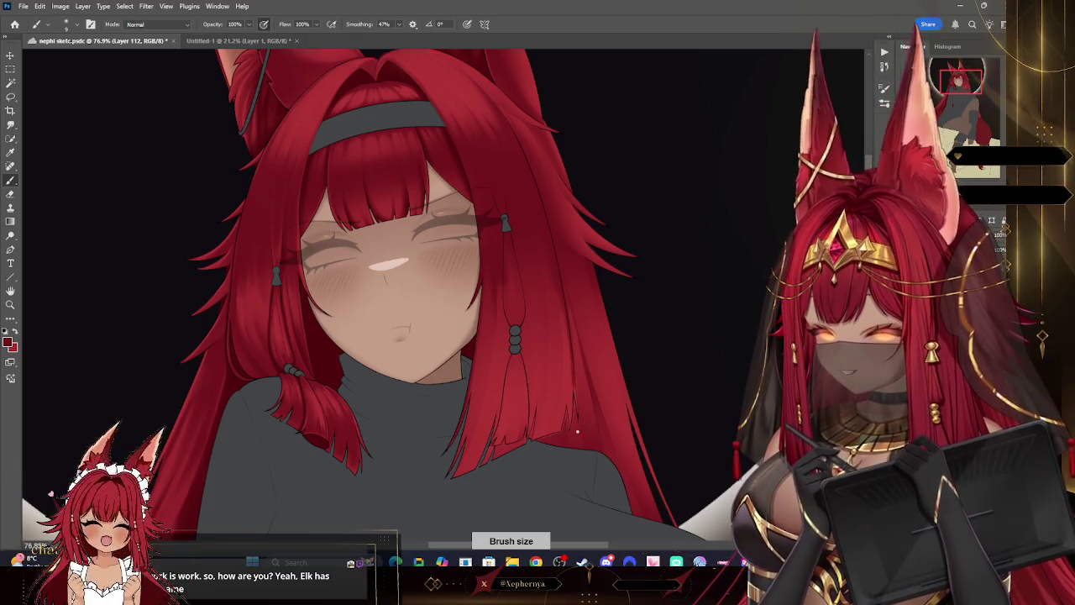
key(bracketright)
key(bracketright)
key(bracketright)
key(bracketright)
key(bracketright)
key(bracketright)
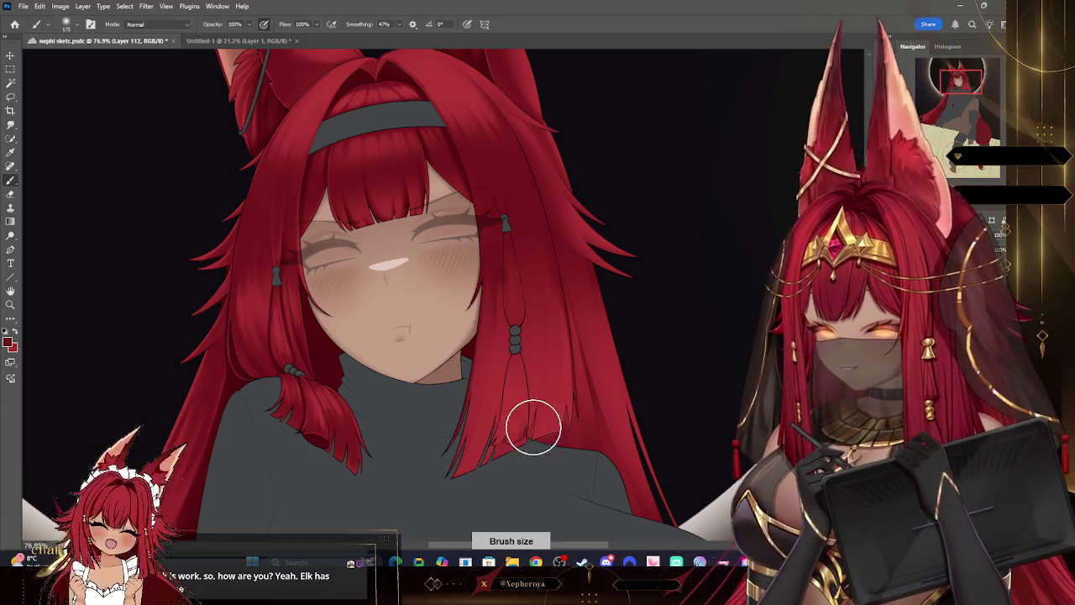
key(bracketright)
key(bracketright)
key(bracketright)
key(bracketright)
key(bracketleft)
key(bracketleft)
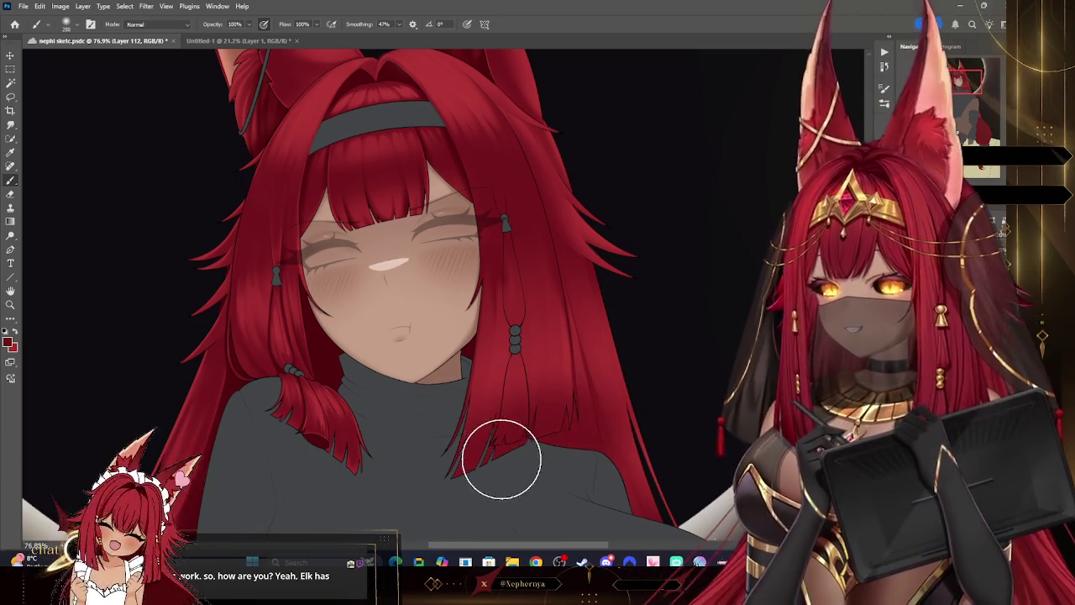
key(bracketleft)
key(bracketleft)
key(bracketleft)
key(bracketleft)
key(ctrl+shift+alt+n)
key(bracketleft)
key(bracketleft)
key(bracketleft)
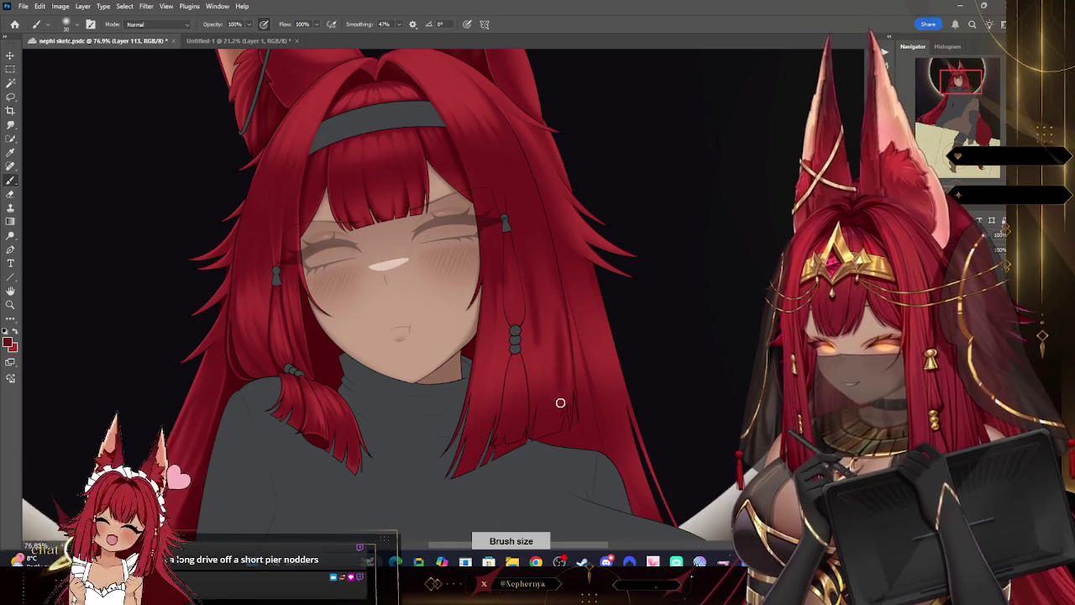
- Adjust the eraser's size and hardness, then alternate a fine brush and eraser on the hair strands
key(e)
right_click(73, 76)
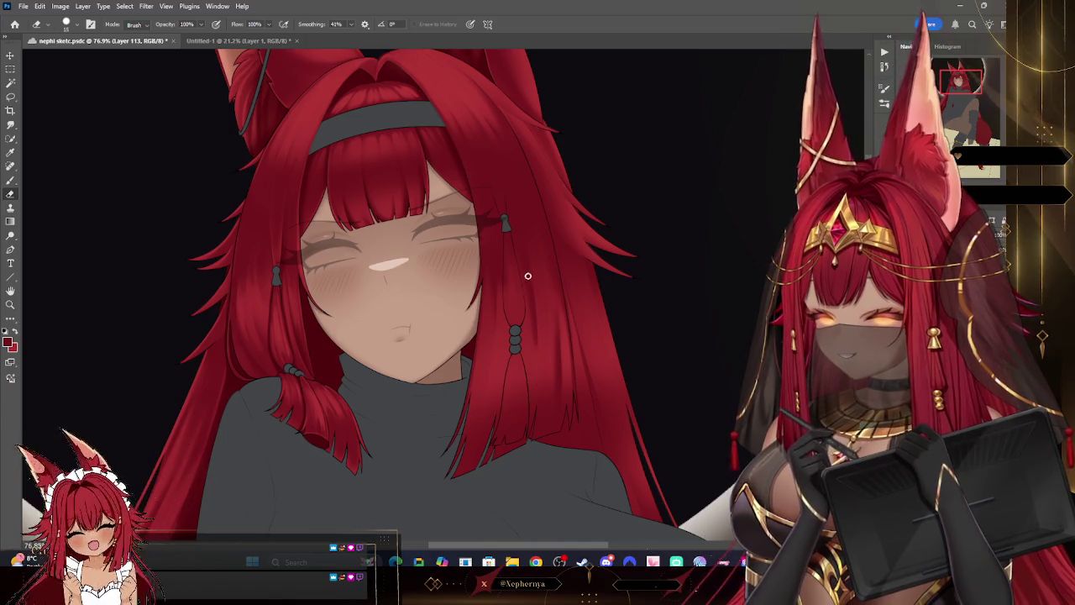
click(67, 23)
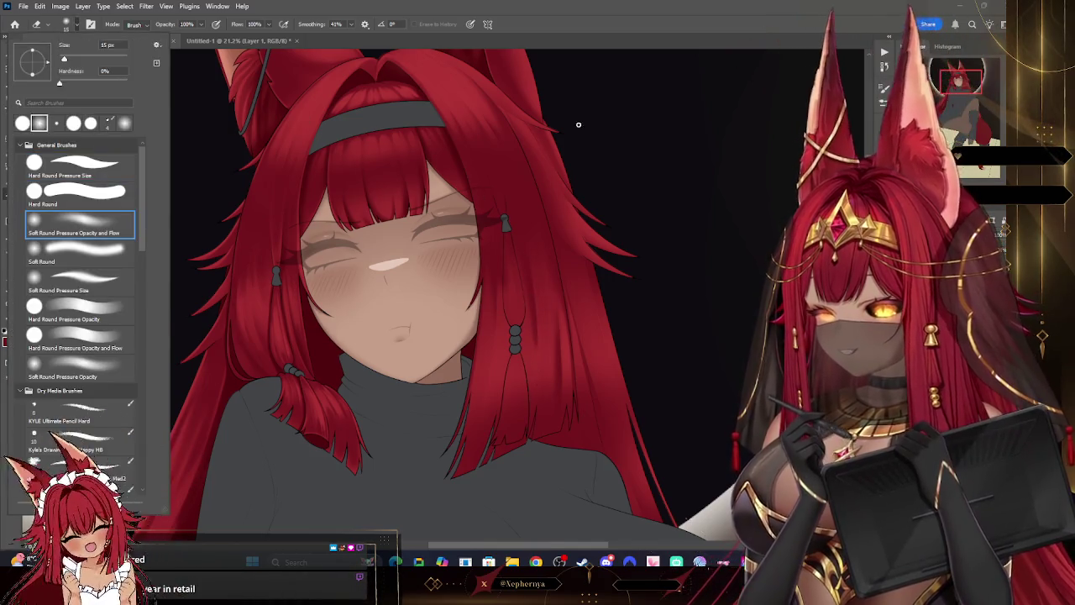
key(bracketright)
key(bracketright)
key(bracketright)
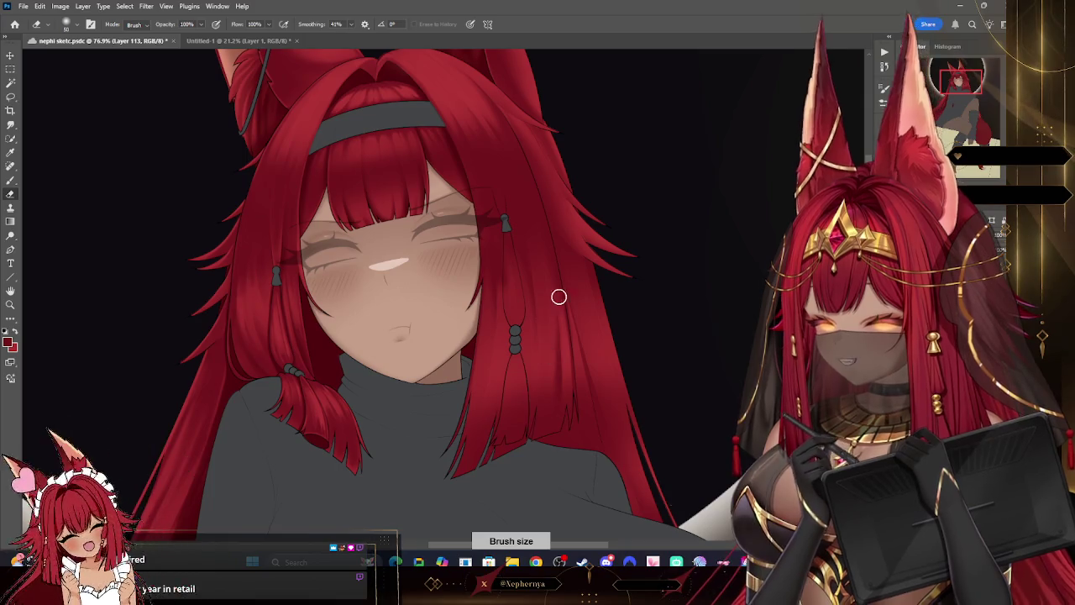
key(bracketleft)
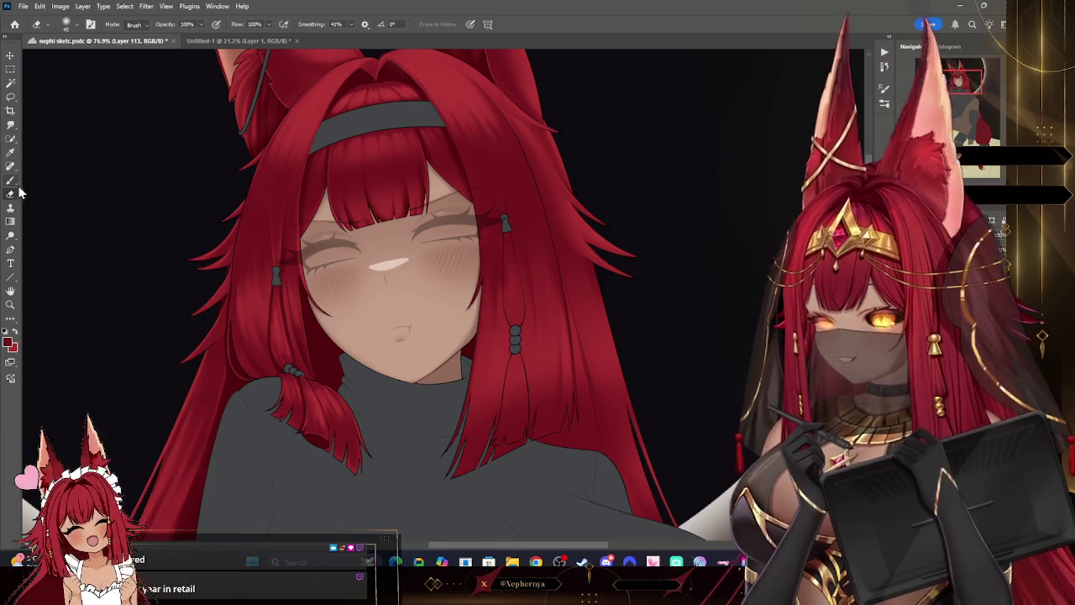
key(b)
key(bracketleft)
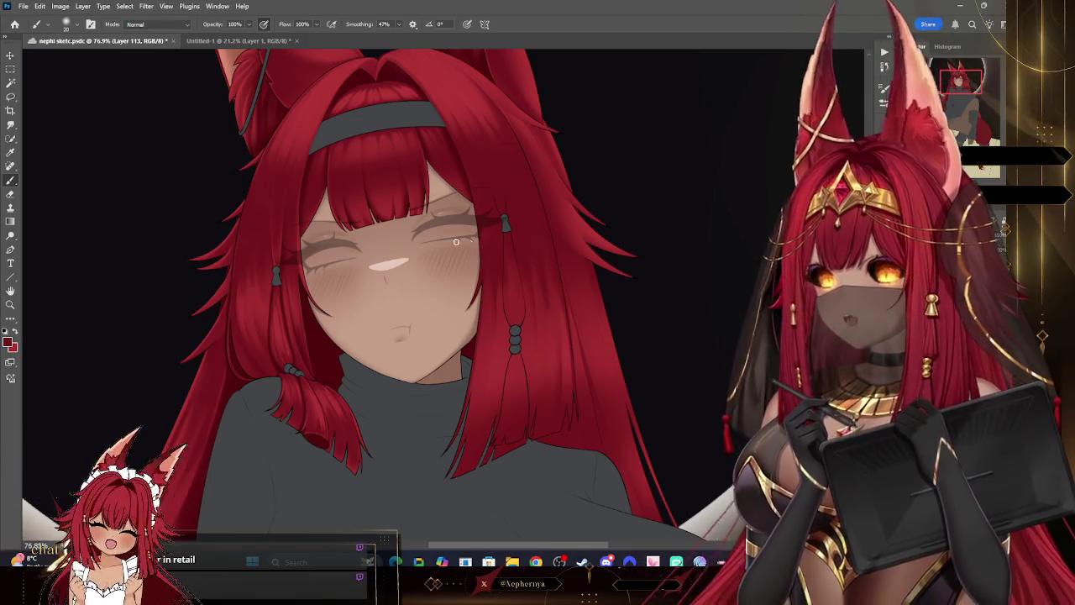
click(10, 194)
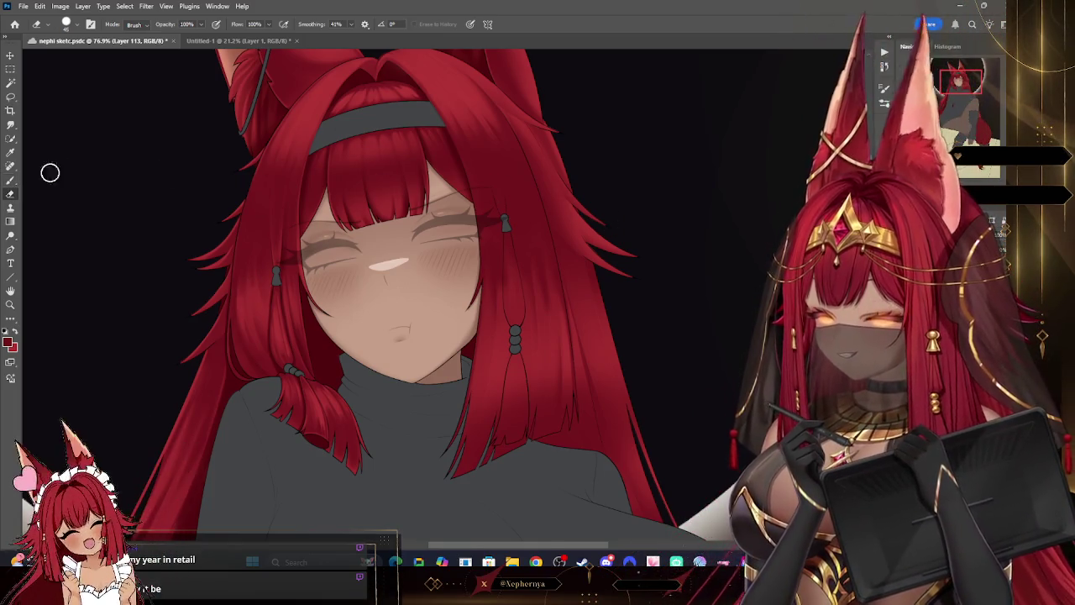
key(bracketleft)
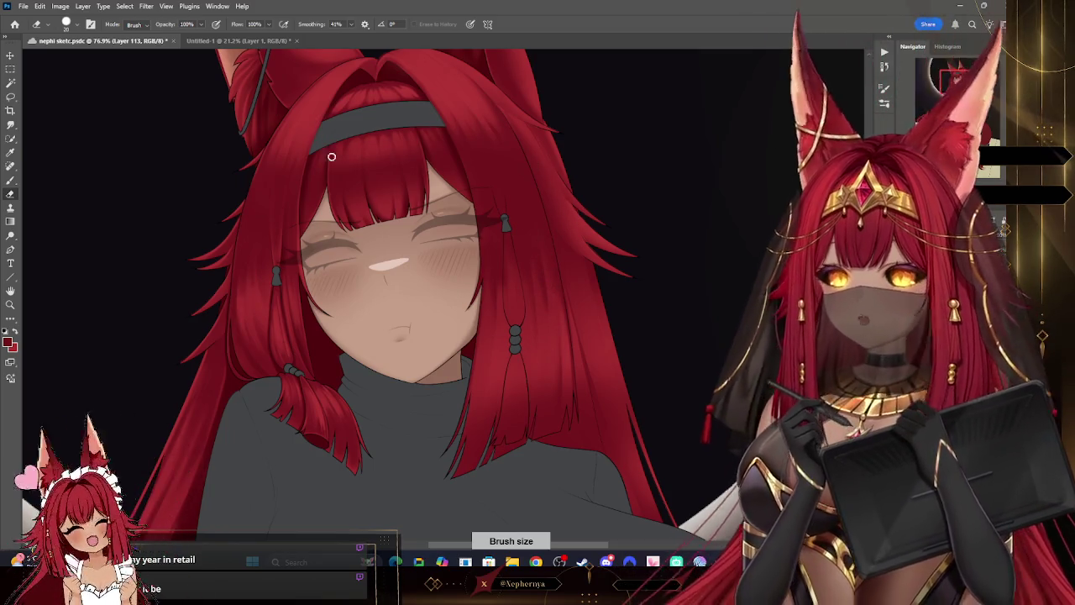
key(F5)
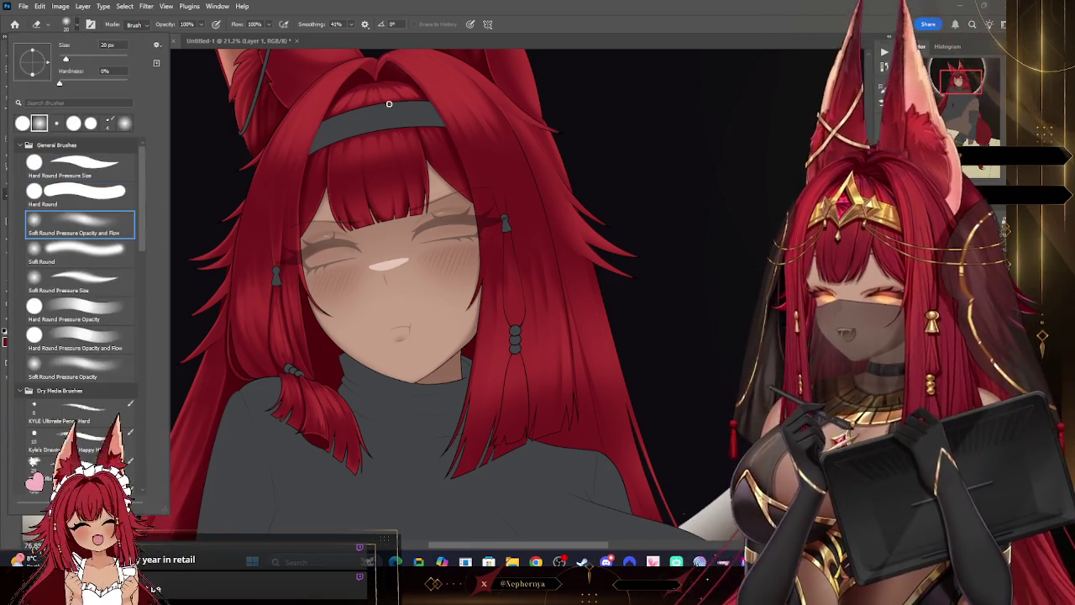
key(Escape)
key(bracketright)
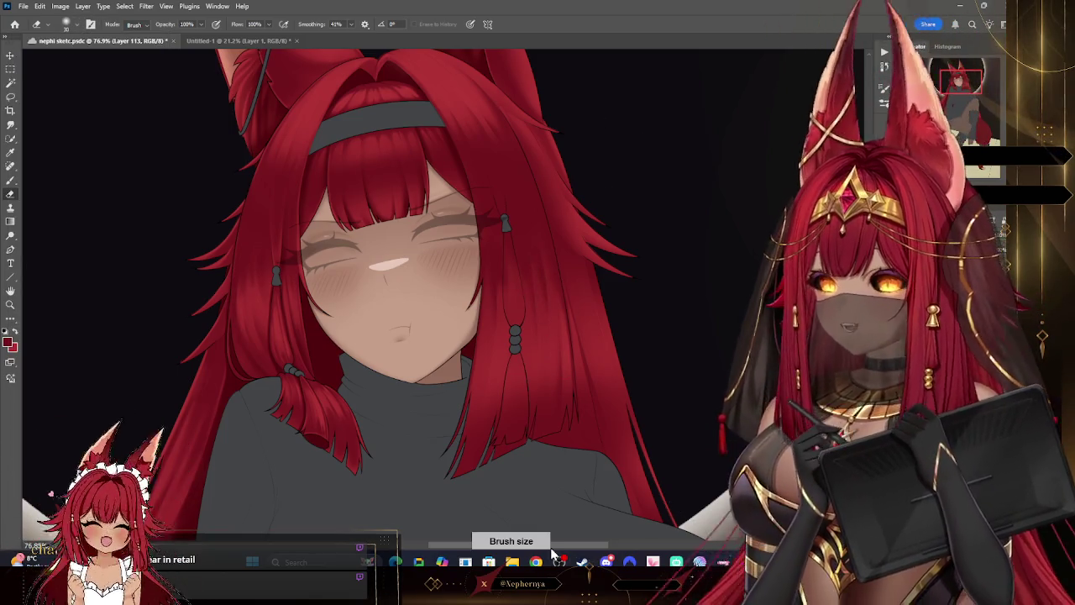
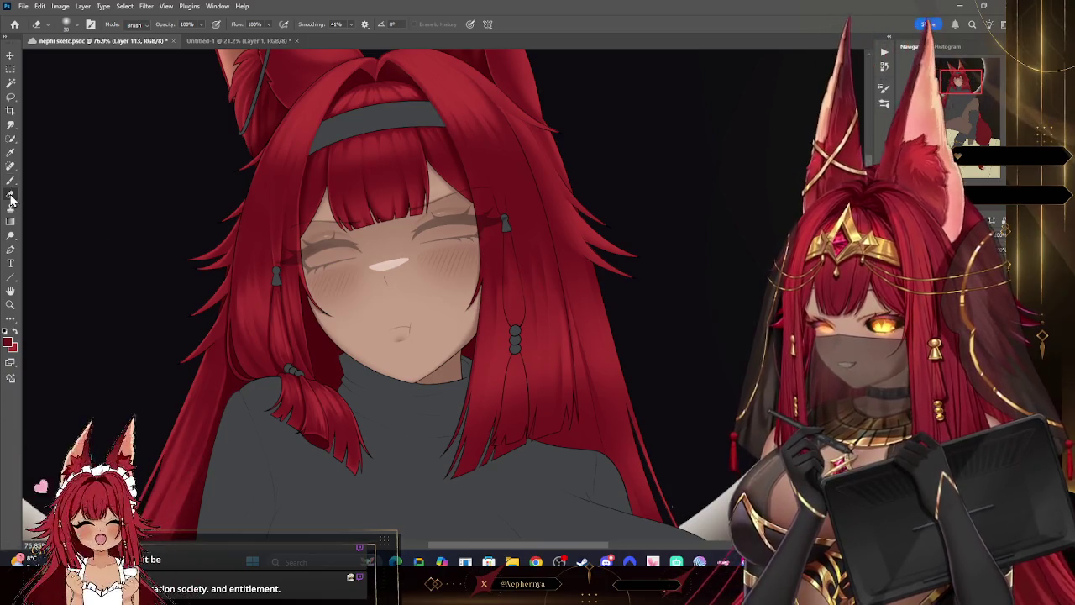
- Refine the red hair strand edges over the sweater, resizing the brush for fine strands
key(bracketleft)
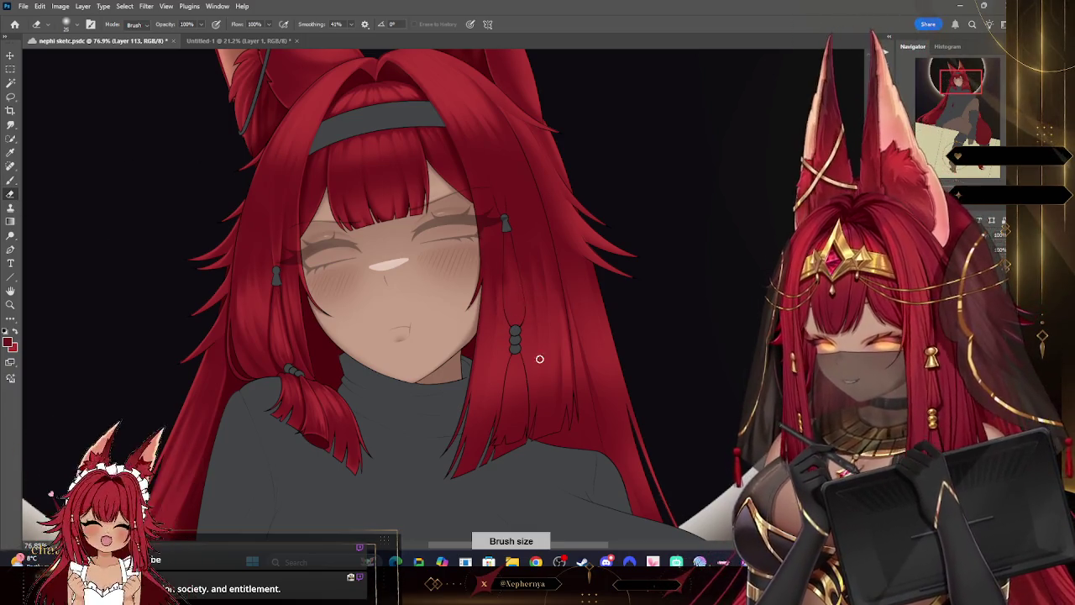
key(b)
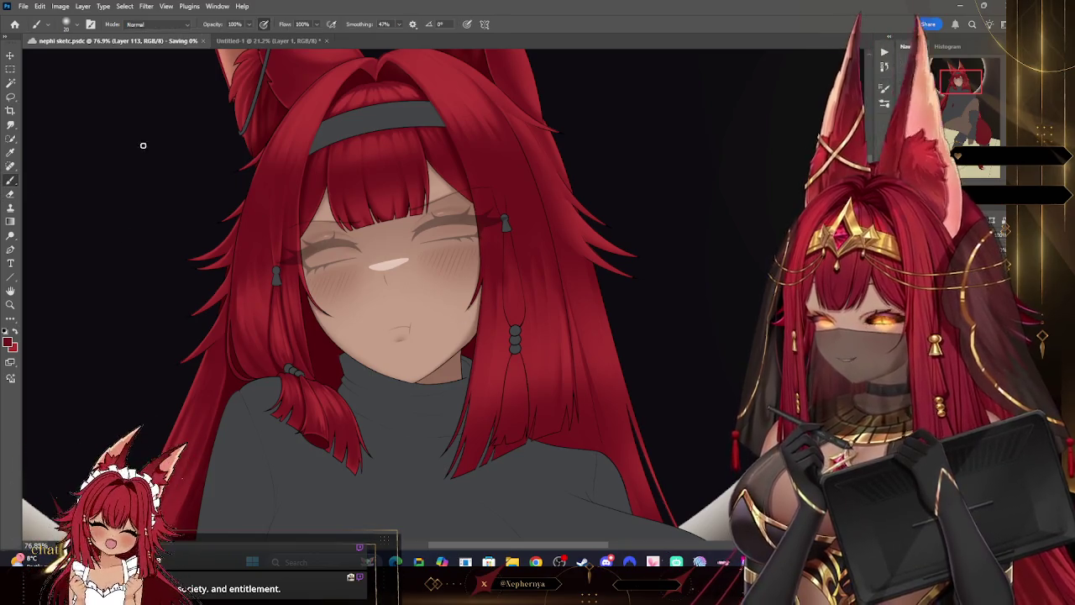
key(bracketleft)
key(bracketleft)
key(bracketleft)
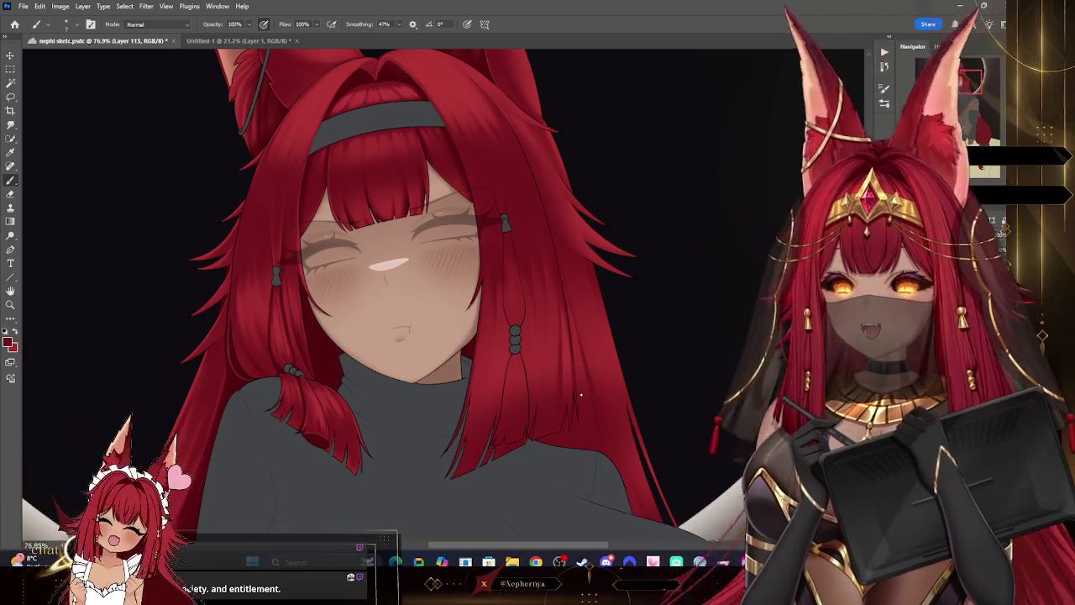
key(bracketright)
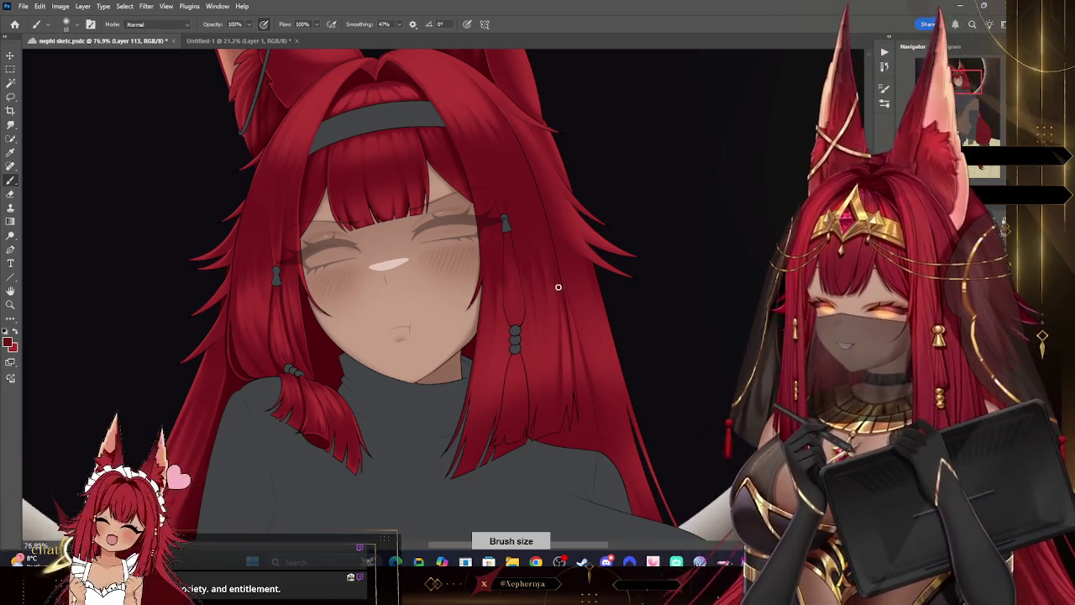
key(bracketleft)
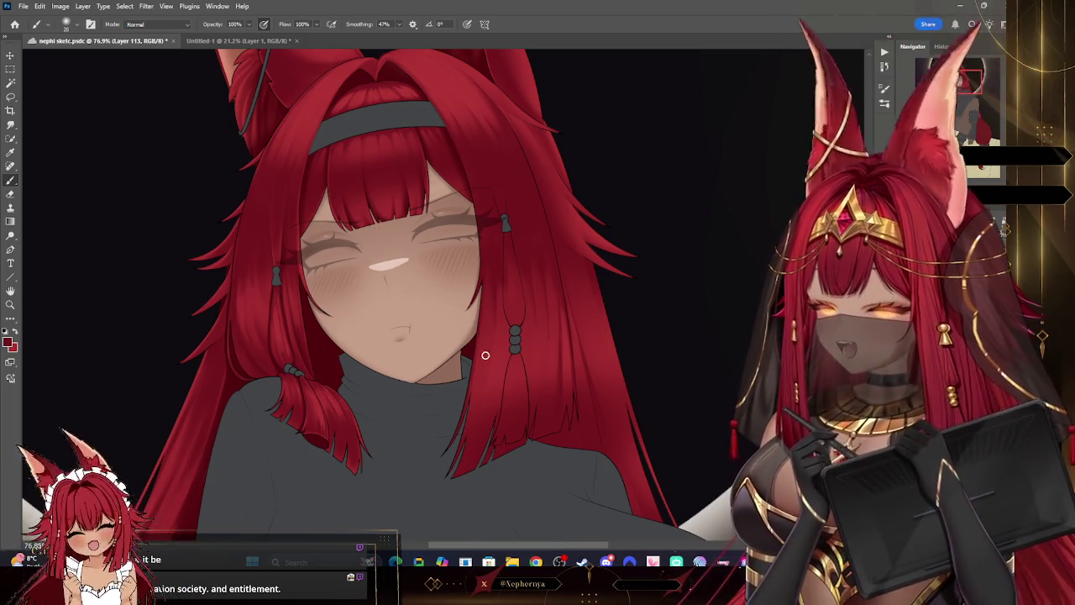
key(bracketright)
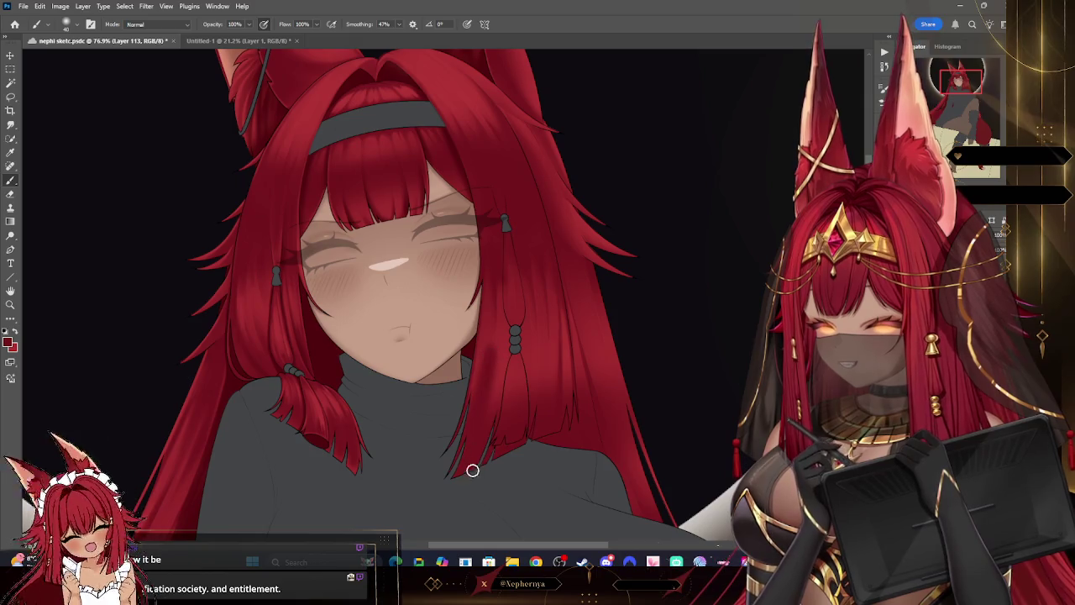
- Erase stray hair edges using a different eraser tip at adjusted sizes
key(e)
click(76, 24)
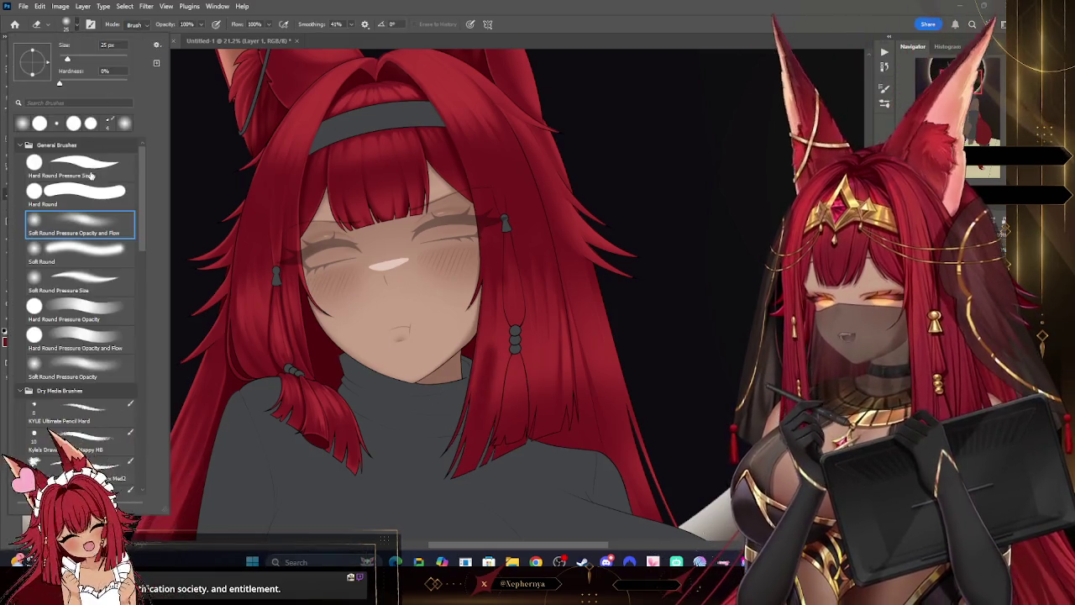
key(bracketright)
key(bracketleft)
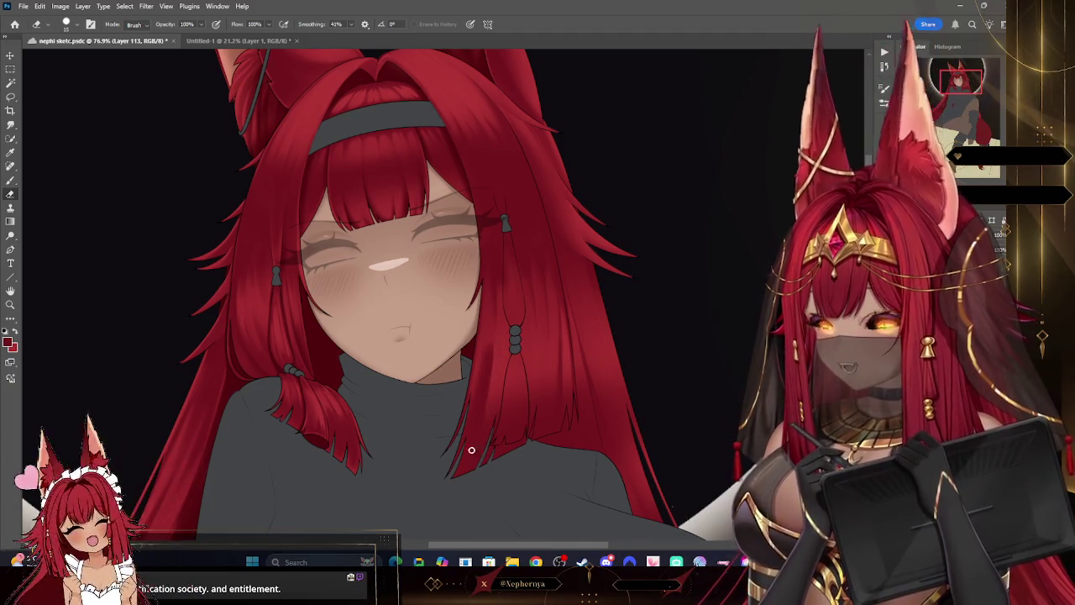
click(77, 24)
key(bracketright)
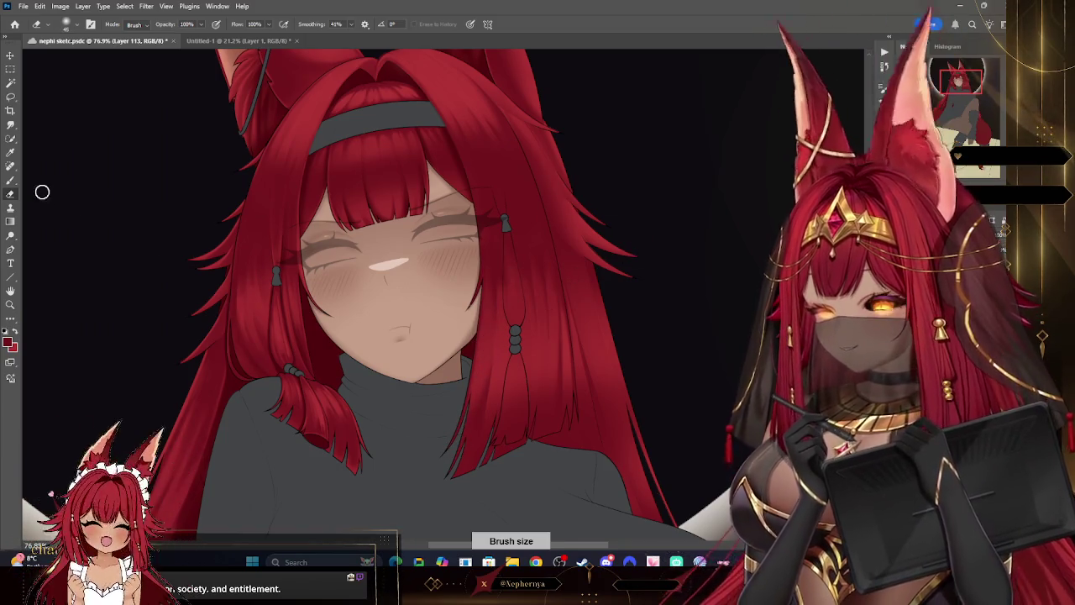
- Paint with a smaller brush, then switch to a larger hard round eraser tip
key(b)
key(bracketleft)
key(bracketleft)
key(bracketleft)
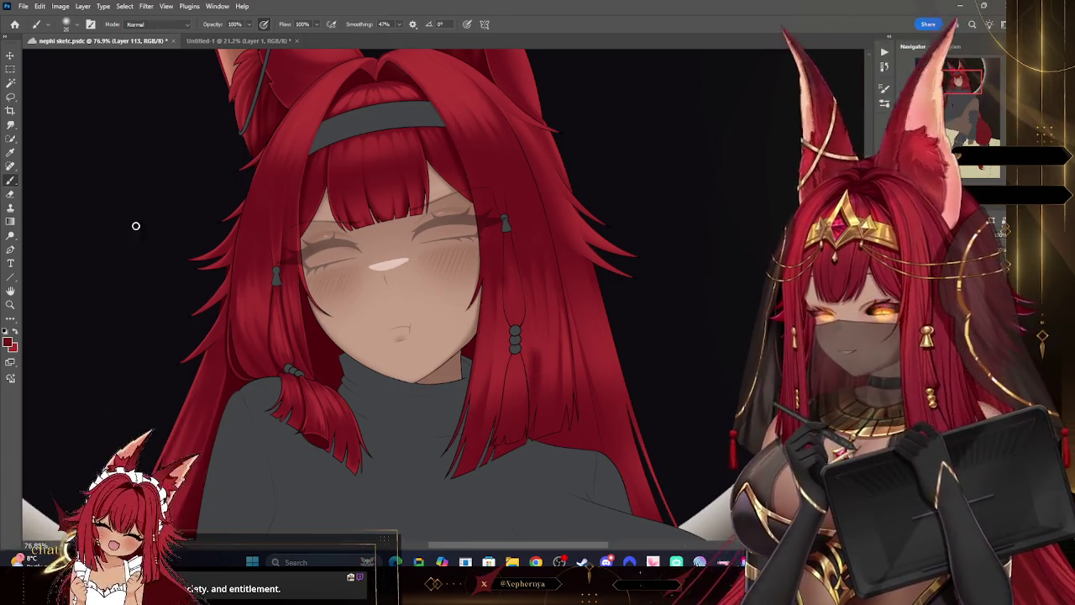
key(e)
click(66, 24)
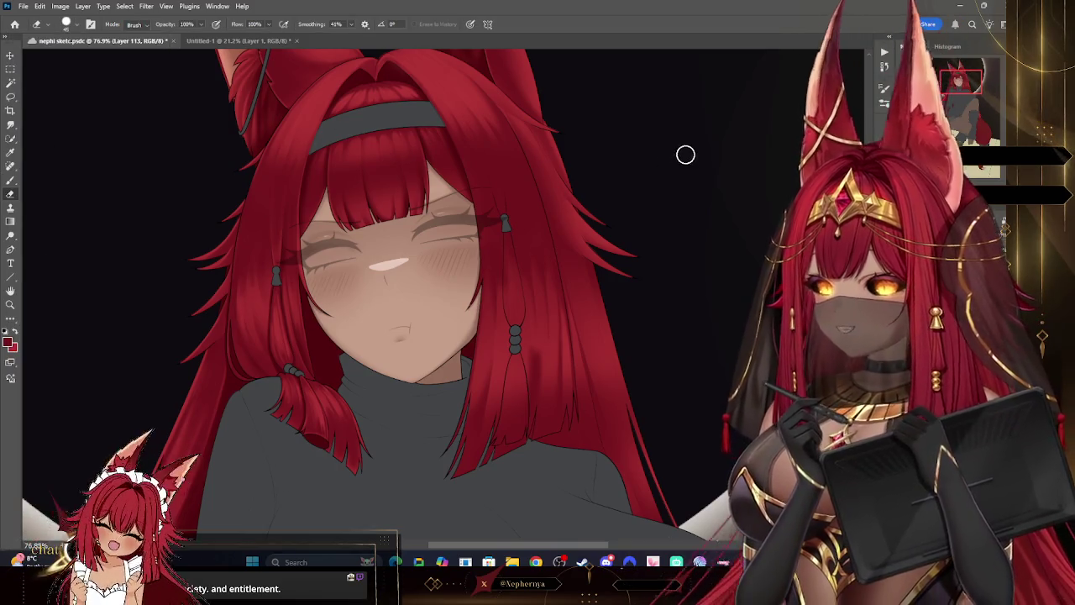
key(bracketright)
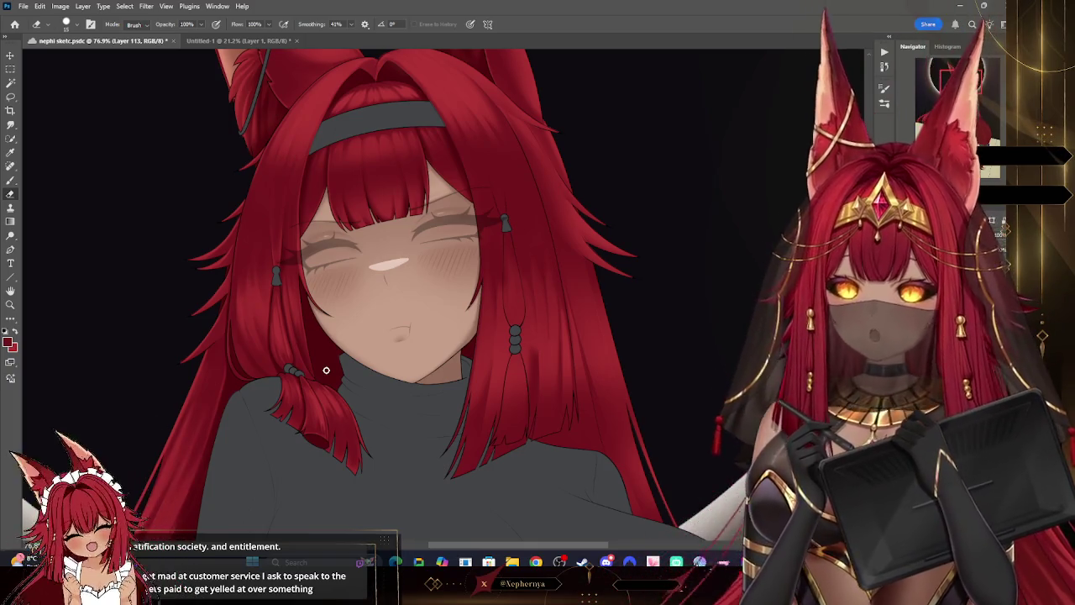
click(66, 24)
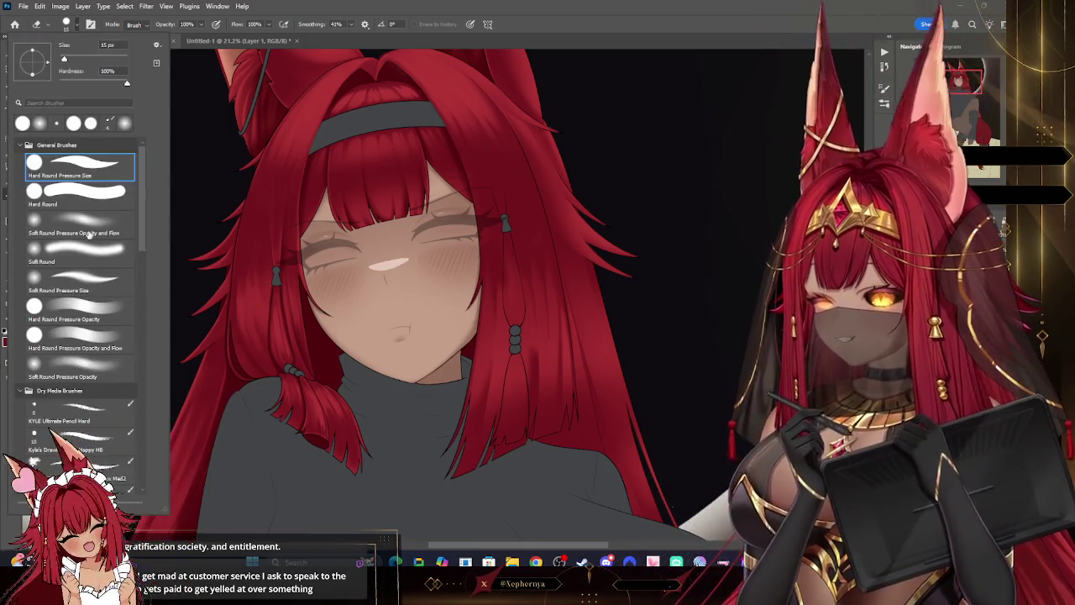
- Paint darker shadow strokes into the hair beside the face on Layer 114, varying brush size
double_click(80, 225)
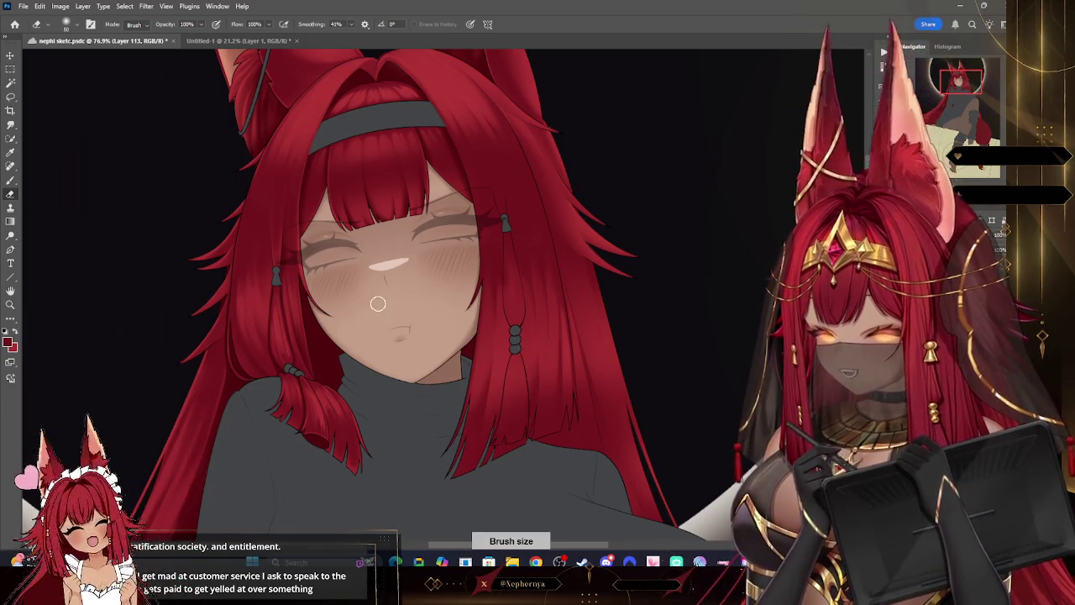
key(b)
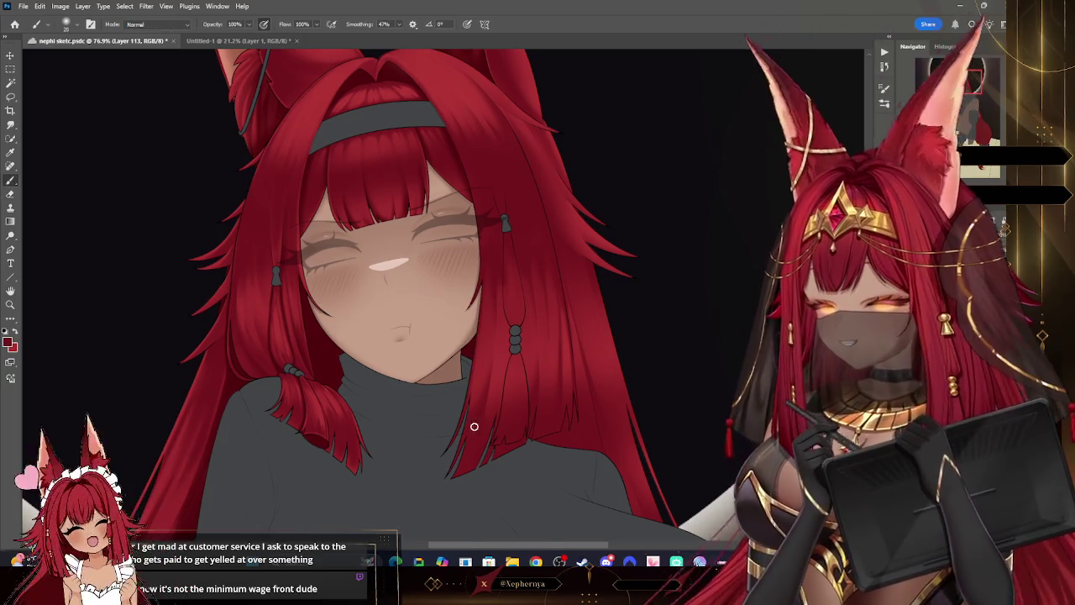
key(bracketleft)
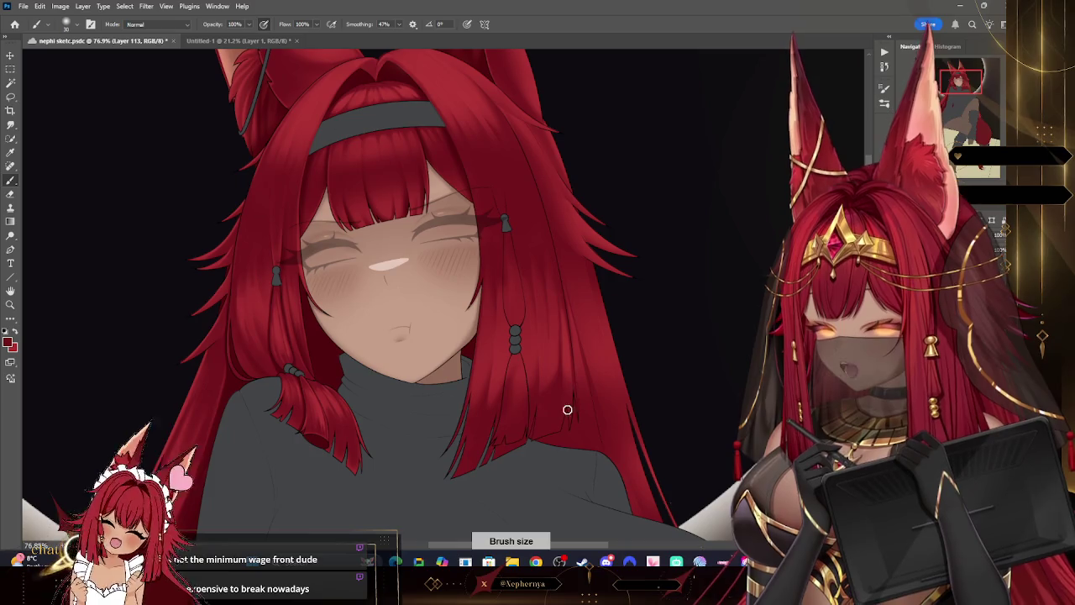
key(bracketright)
key(bracketright)
key(bracketright)
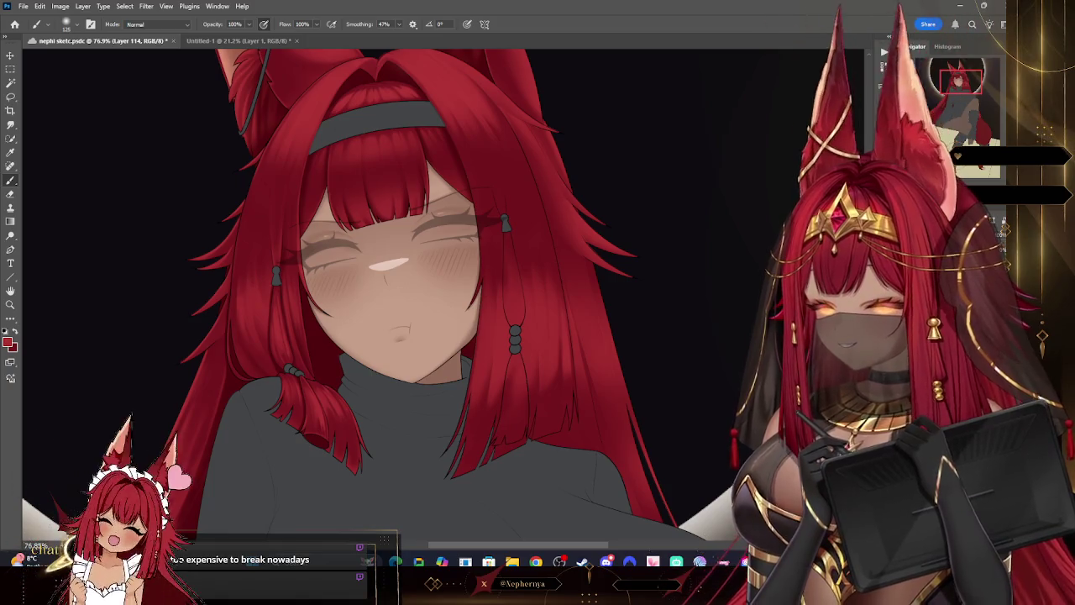
- Switch the eraser to a smaller soft round tip
key(bracketleft)
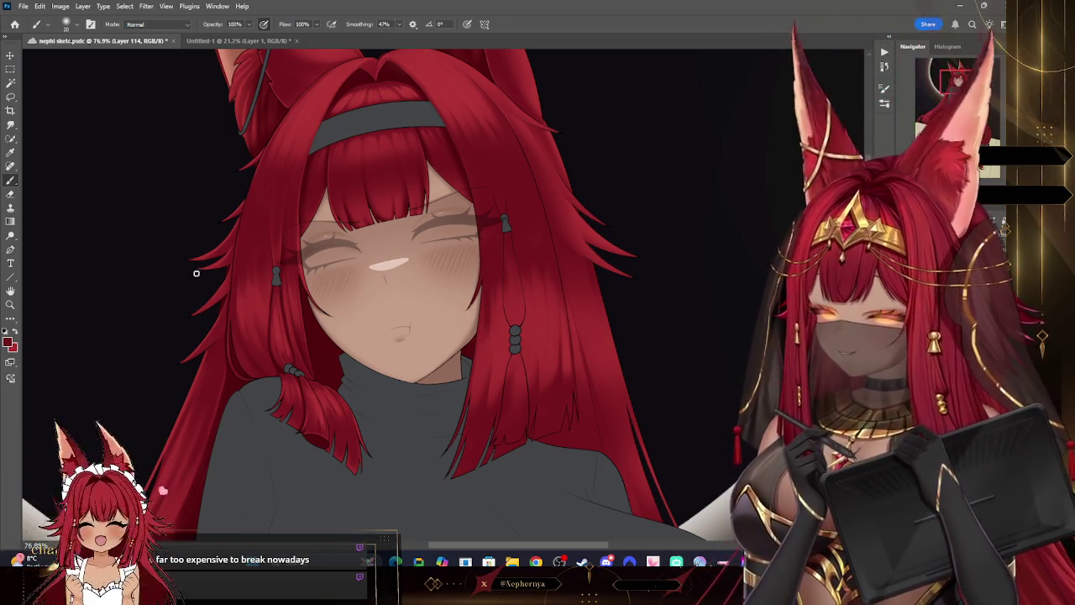
key(e)
right_click(70, 50)
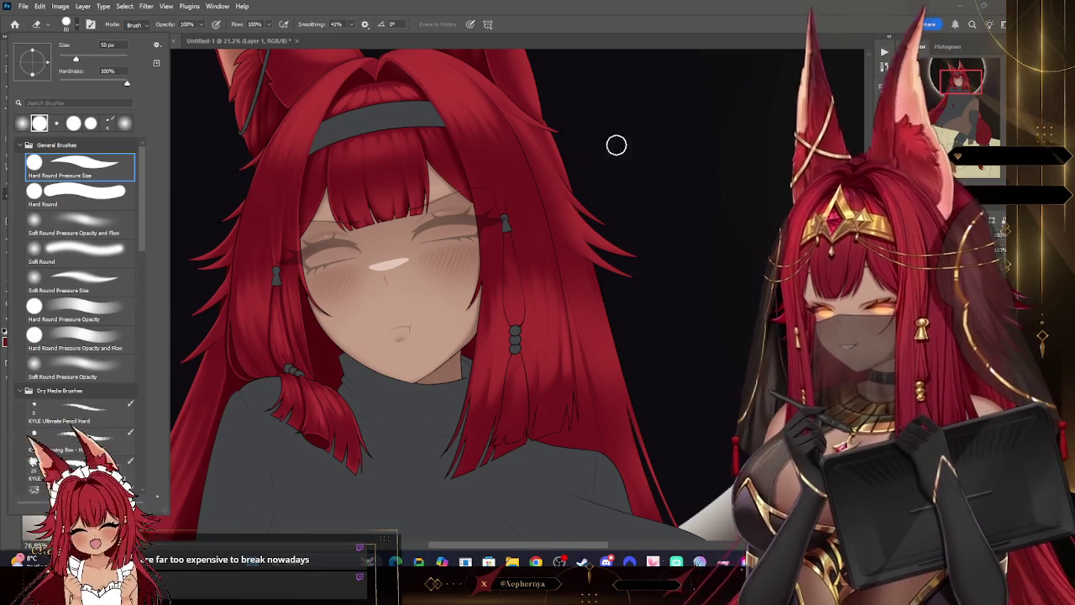
key(bracketleft)
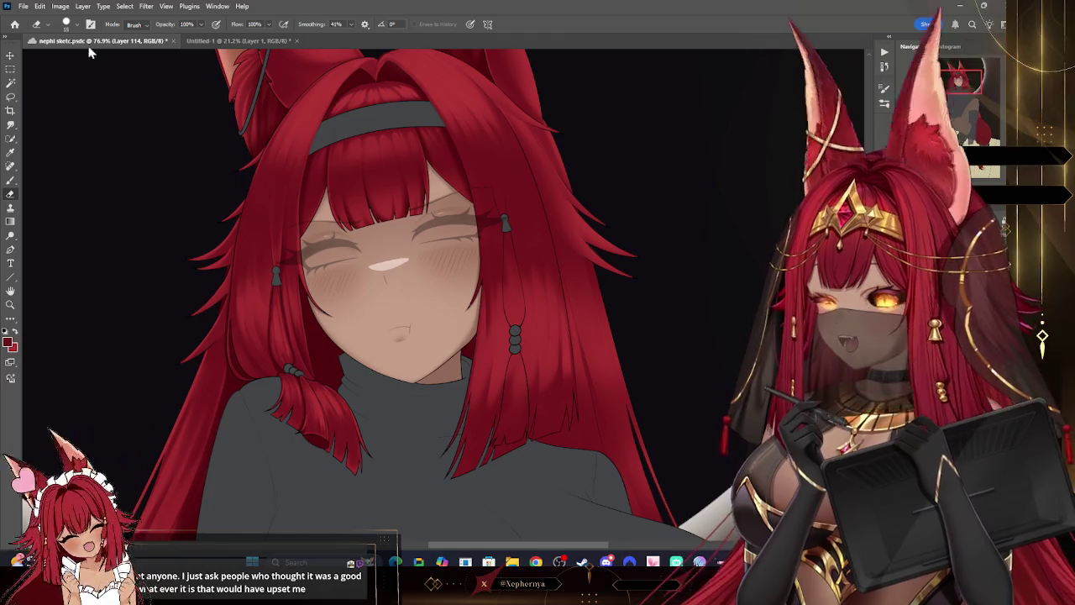
click(68, 23)
double_click(98, 220)
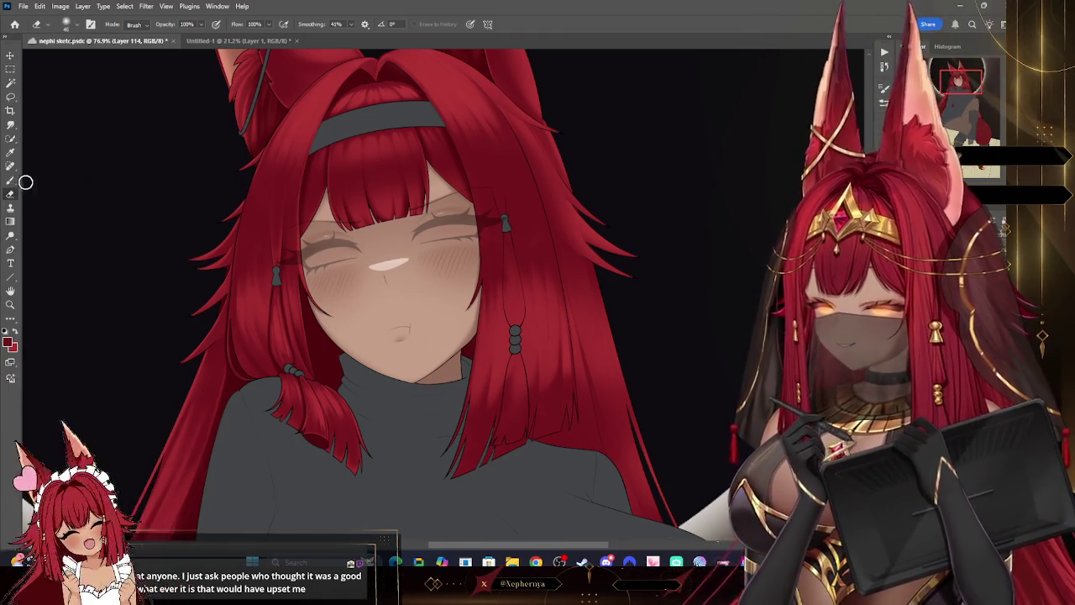
- Resize the painting brush to 40, then down to a fine point
key(b)
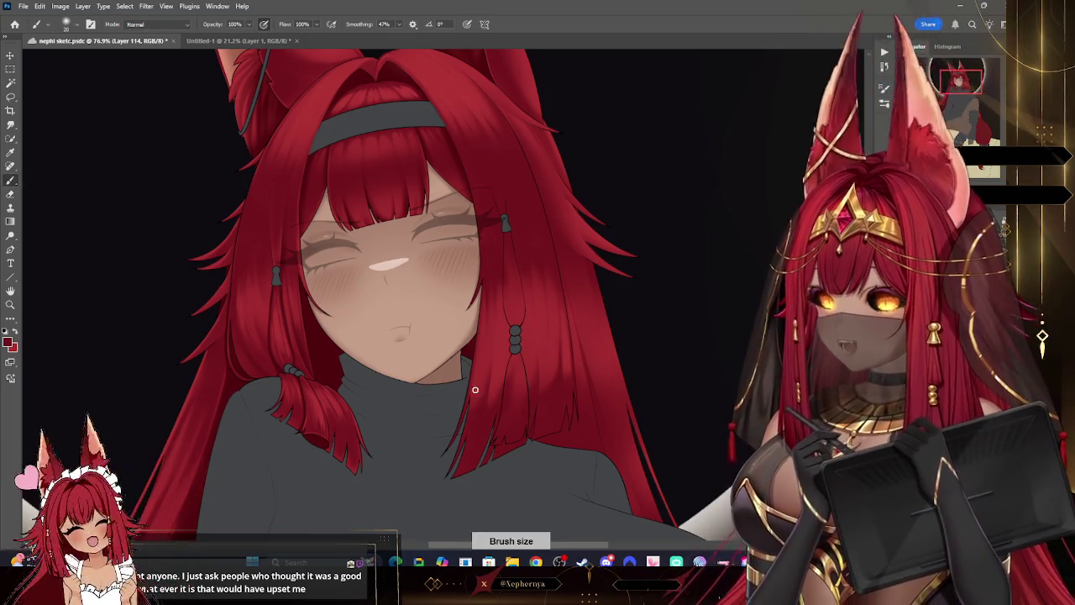
key(bracketright)
key(bracketright)
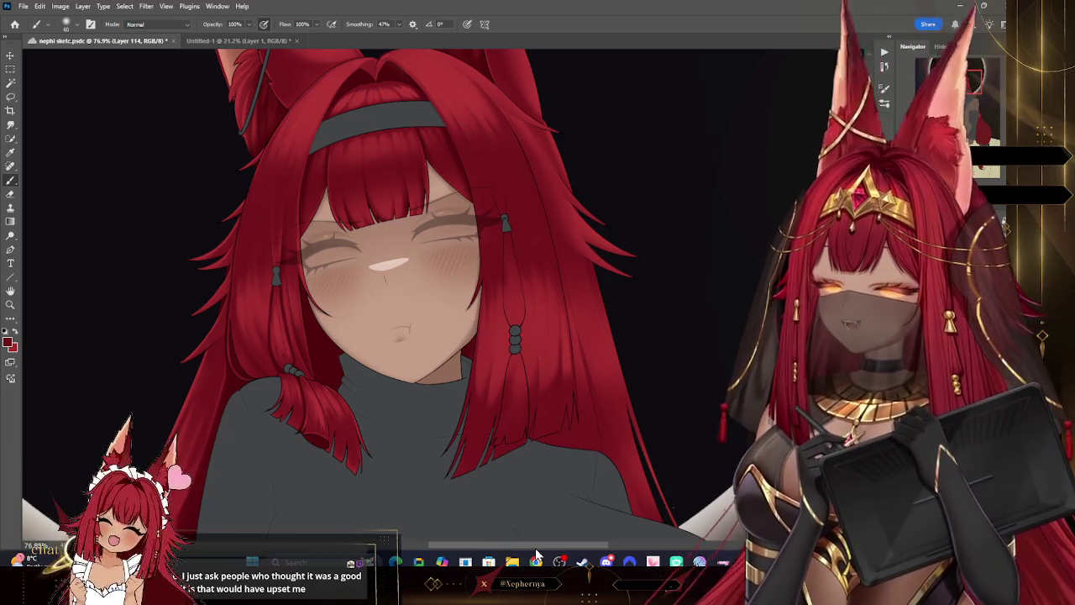
key(bracketleft)
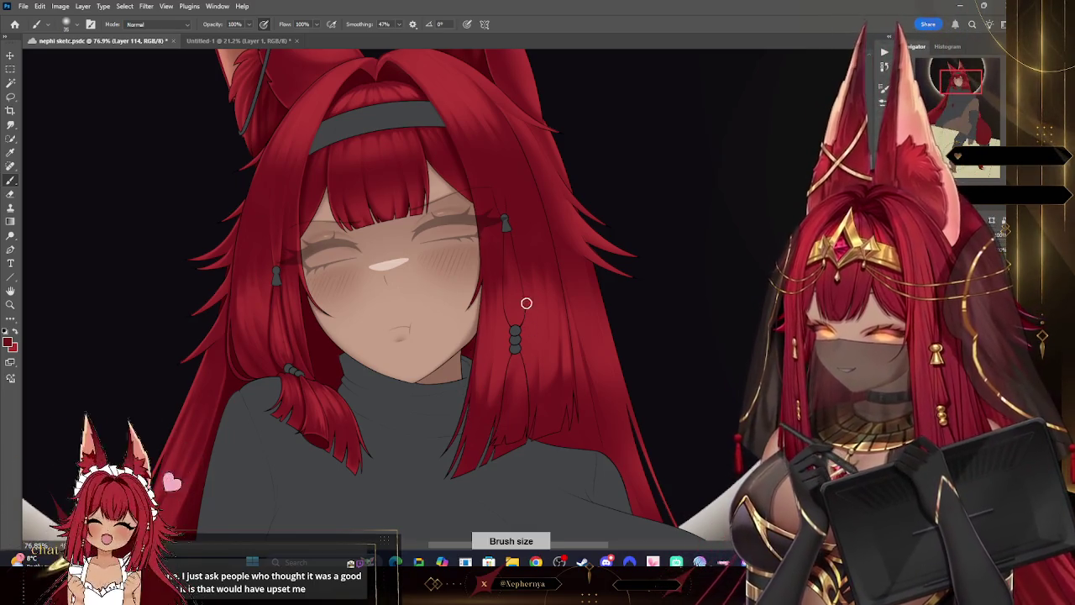
key(bracketleft)
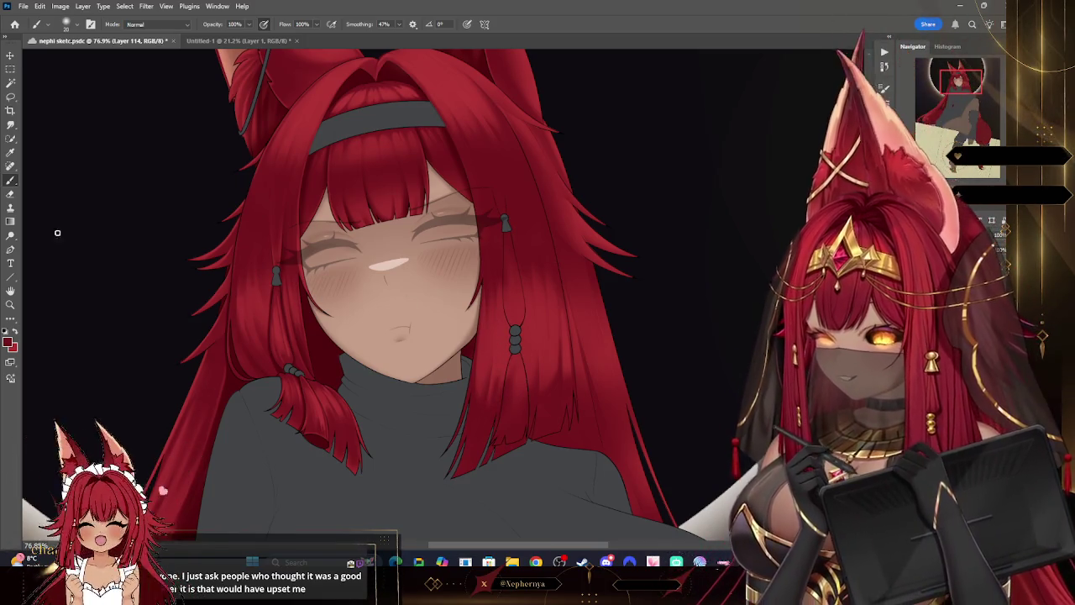
- Shrink the eraser to a fine point and try a different eraser tip
key(e)
click(67, 24)
key(Escape)
key(bracketleft)
key(bracketleft)
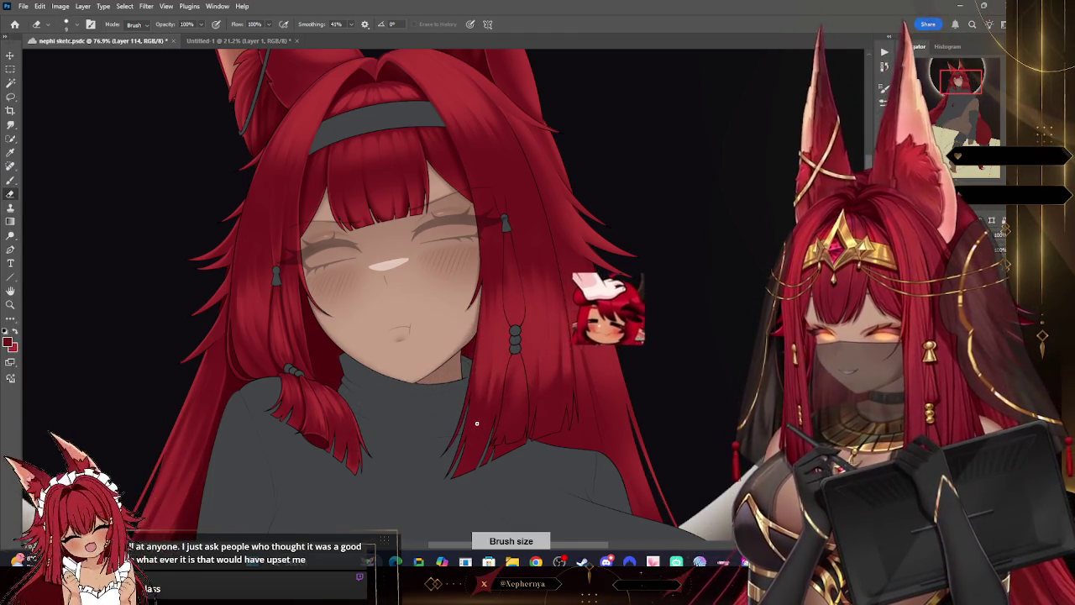
click(67, 25)
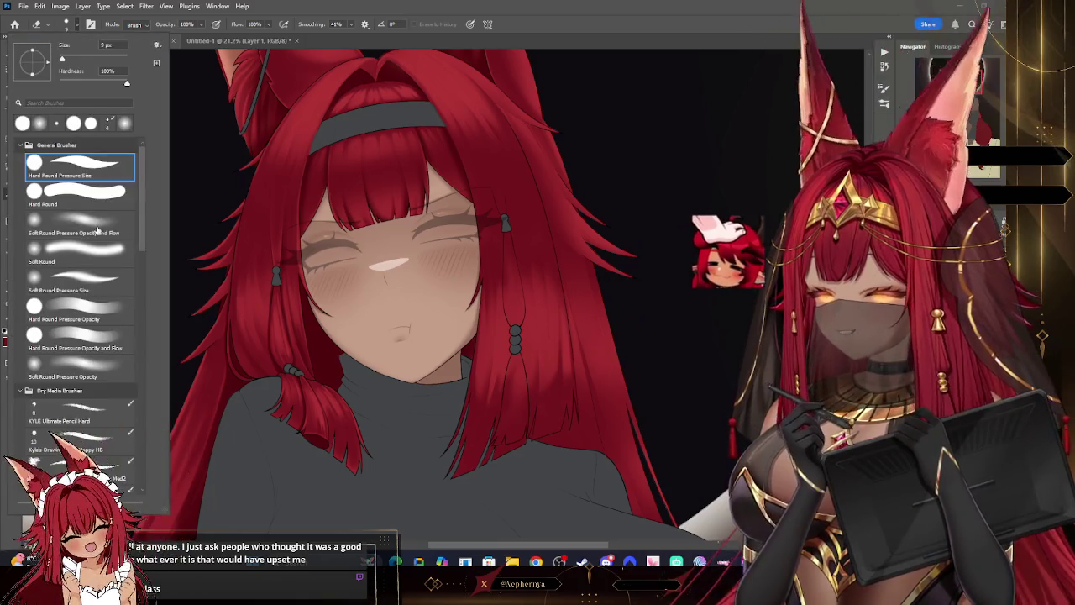
key(Escape)
key(bracketright)
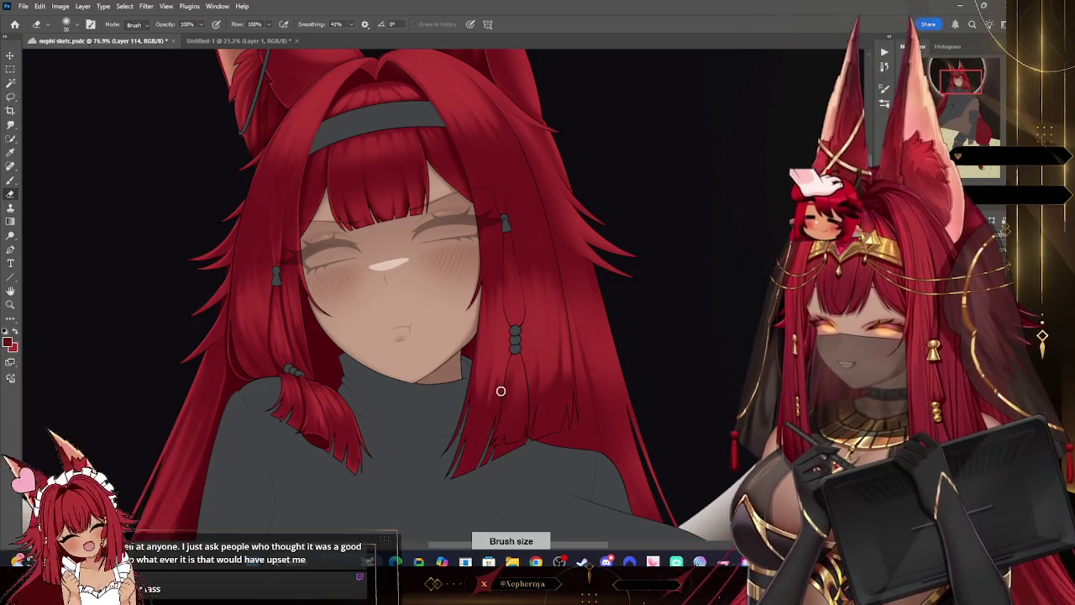
- Pick the Soft Round Pressure Opacity and Flow eraser preset and zoom out on the figure
key(b)
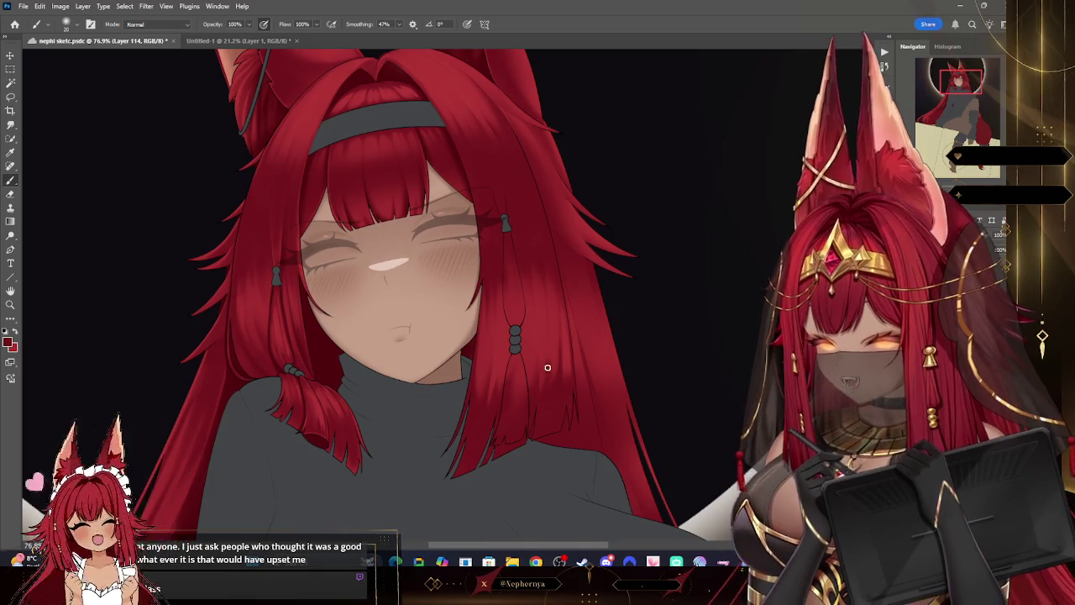
key(bracketright)
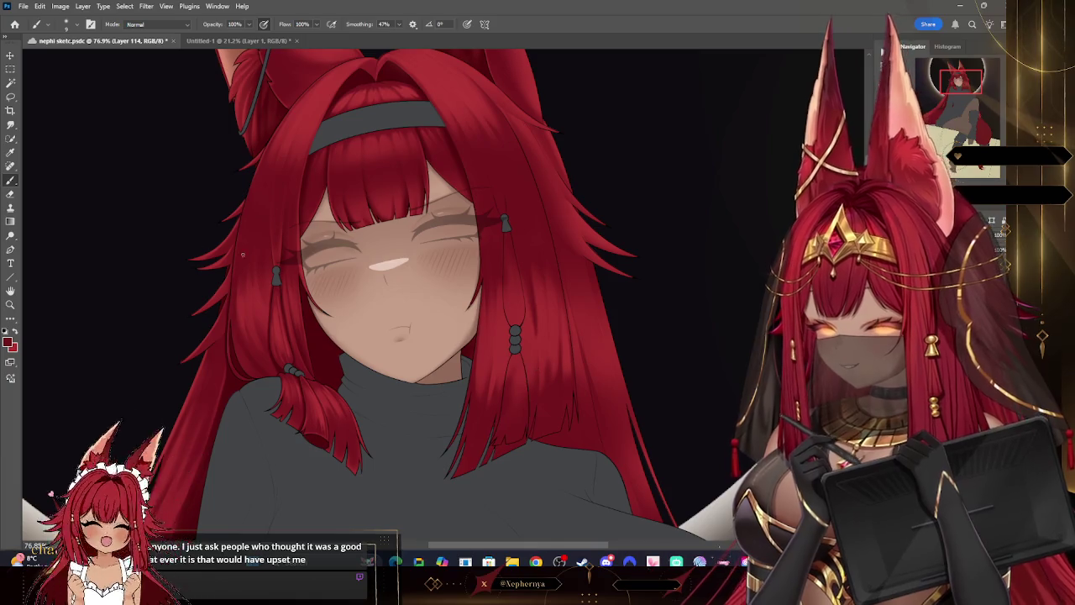
key(e)
click(67, 25)
click(223, 208)
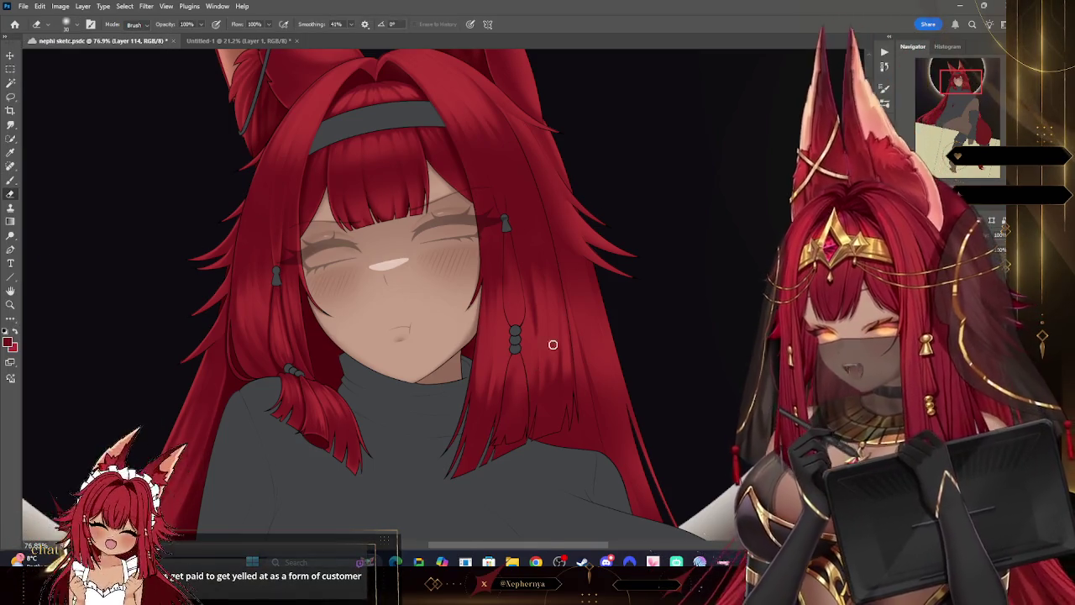
click(67, 24)
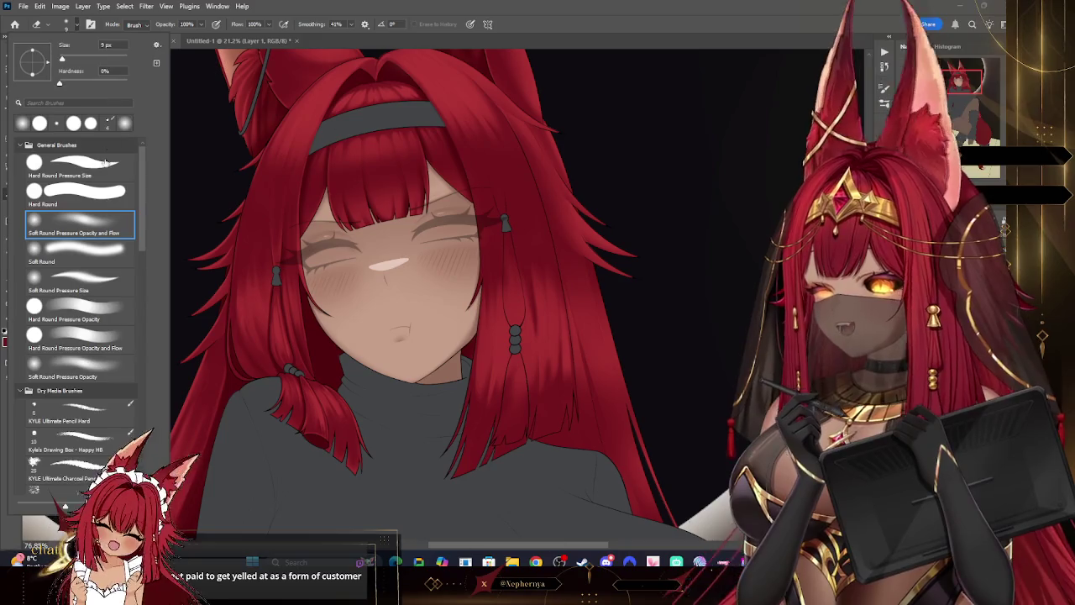
click(619, 204)
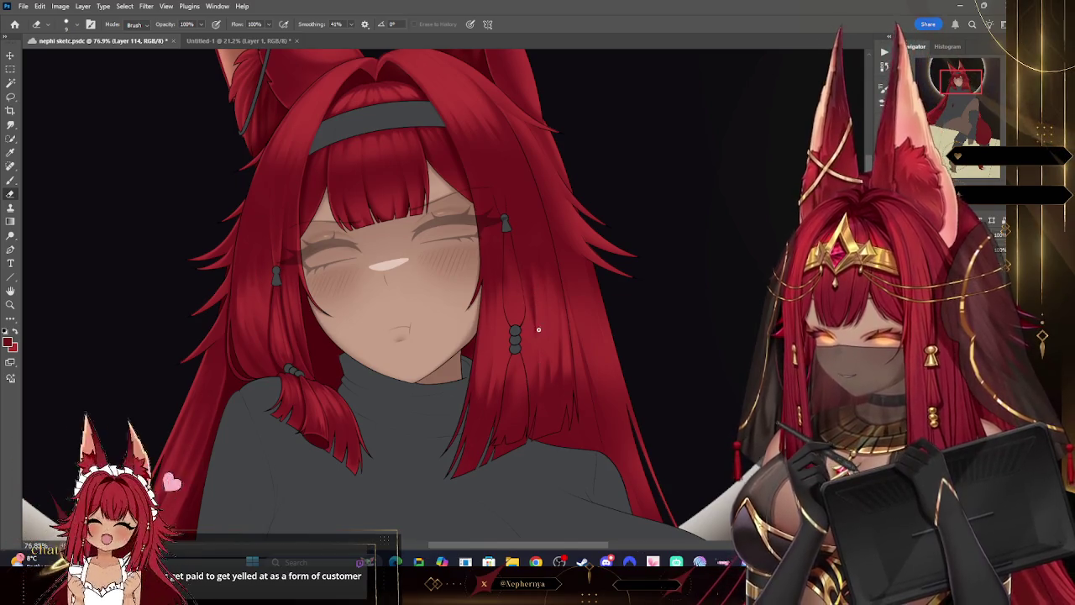
click(66, 24)
click(75, 225)
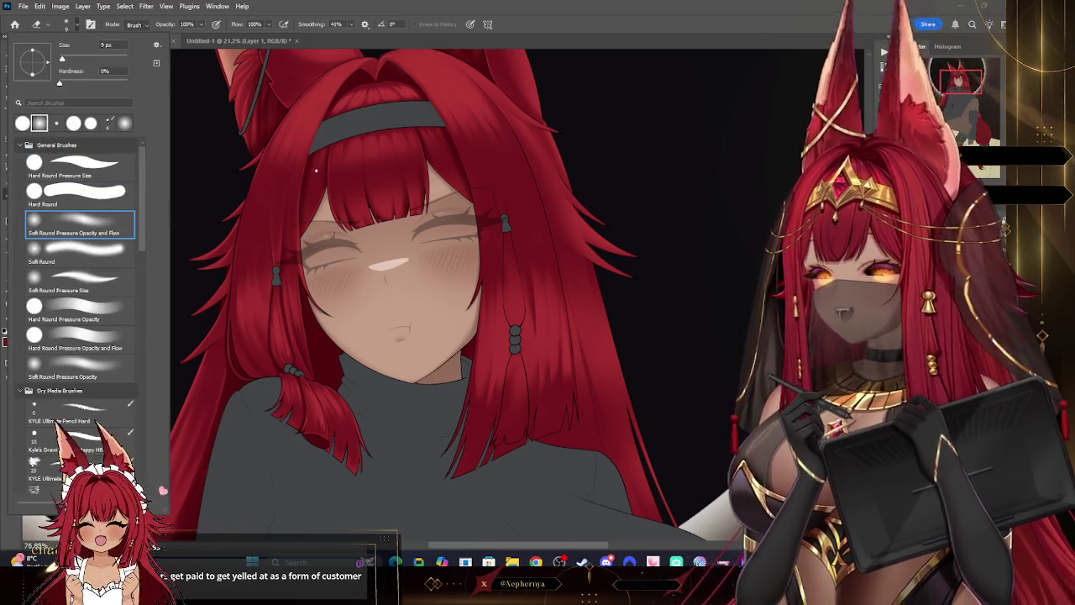
click(676, 196)
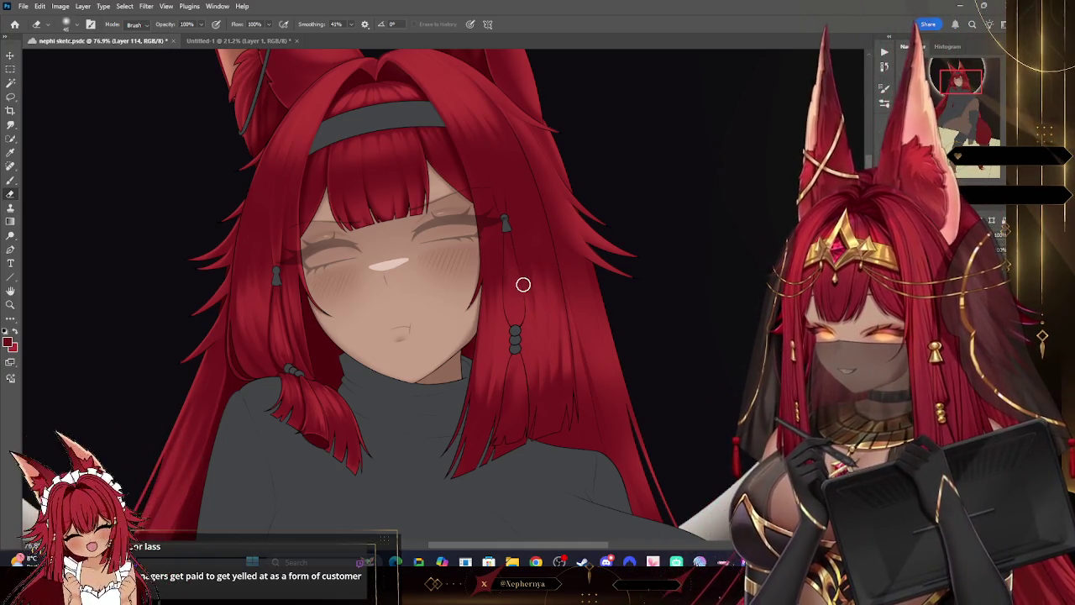
key(z)
mouse_move(604, 139)
mouse_down()
mouse_move(547, 151)
mouse_move(615, 181)
mouse_move(582, 185)
mouse_up()
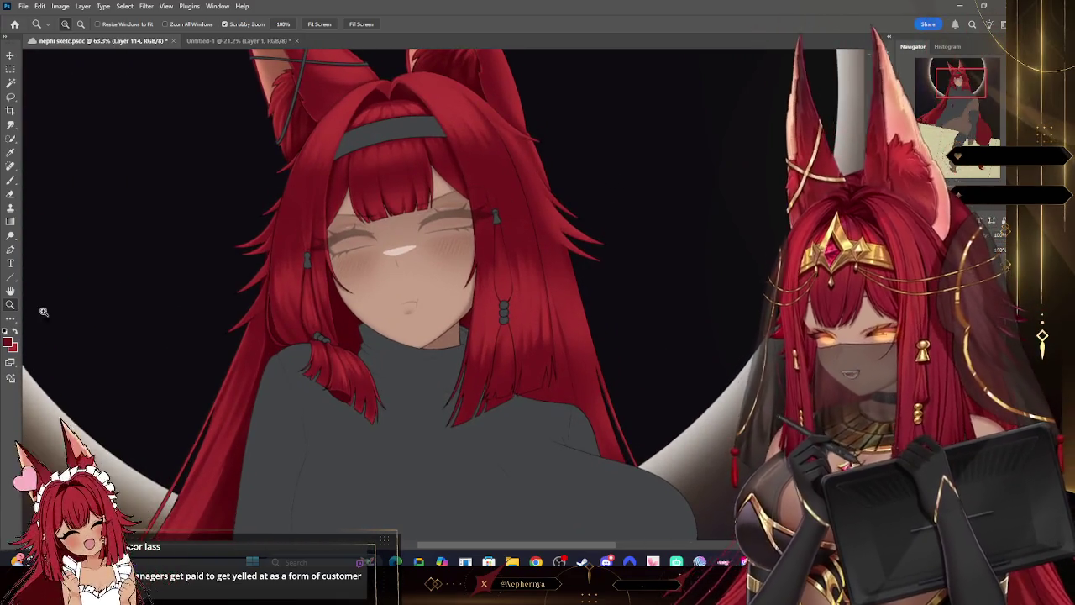
- Resize the painting brush up and down, then return to the eraser and its presets
key(b)
key(bracketright)
key(bracketright)
key(bracketright)
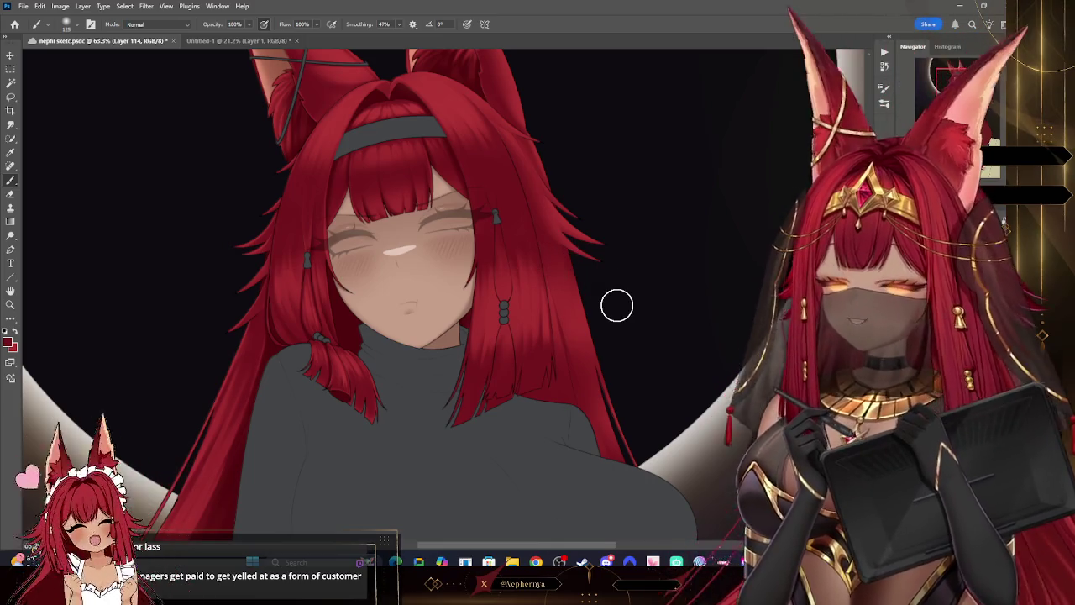
key(bracketleft)
key(bracketleft)
key(bracketleft)
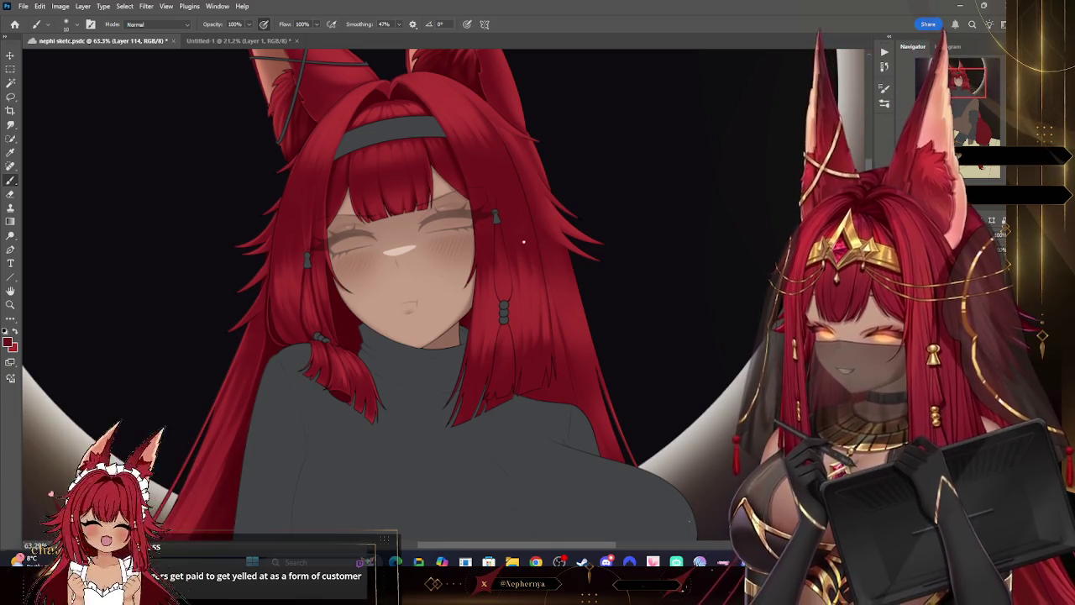
key(e)
right_click(62, 89)
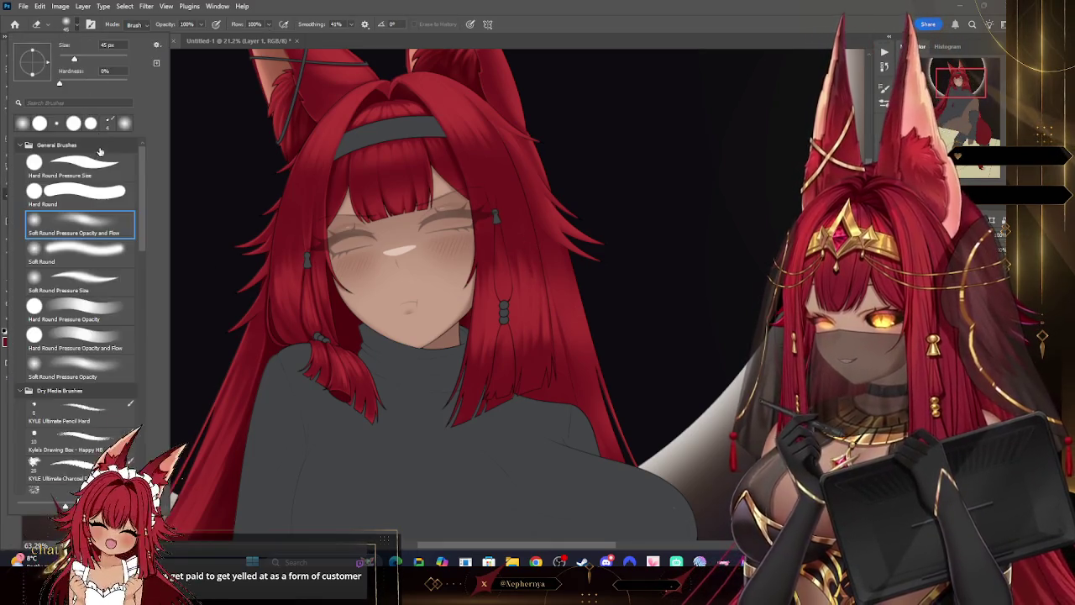
- Enlarge the eraser and add blank Layer 115 above the hair shading
key(bracketright)
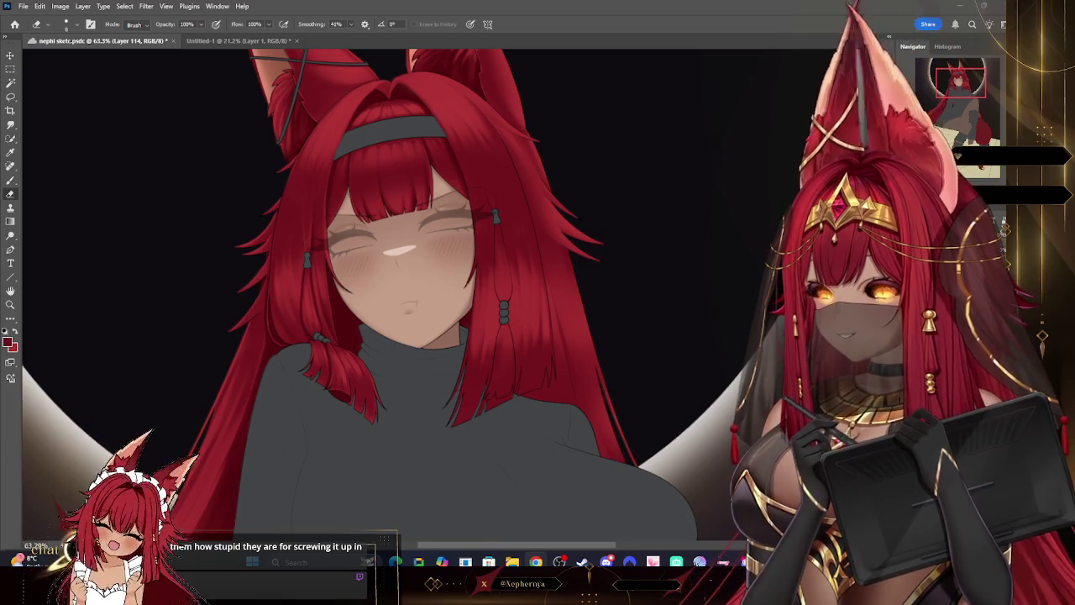
key(ctrl+shift+alt+n)
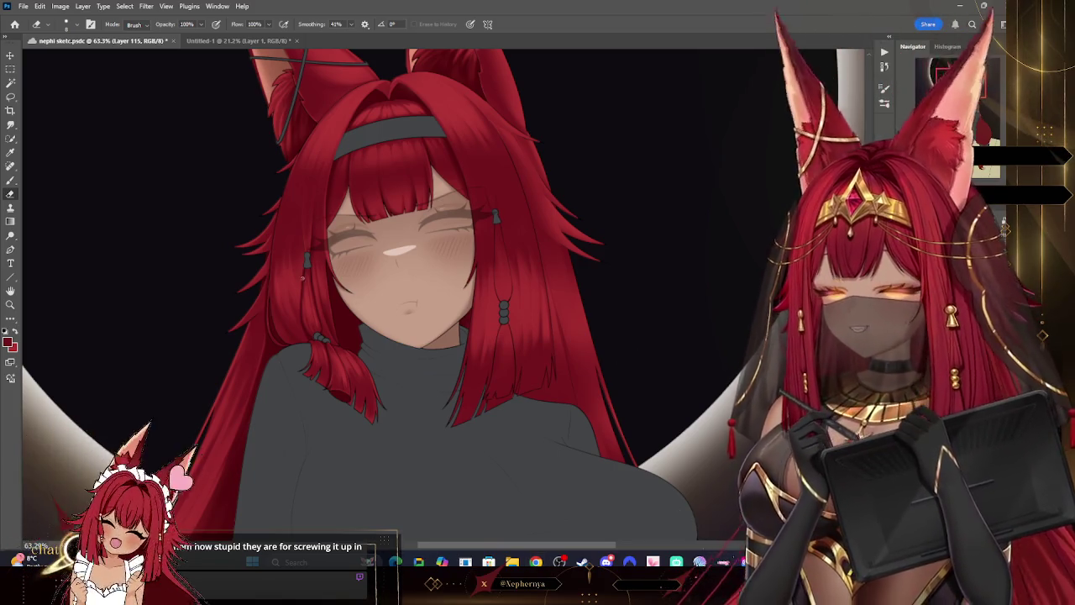
- Choose a round brush preset, undo the last change, and adjust the brush size
key(b)
right_click(84, 118)
double_click(94, 156)
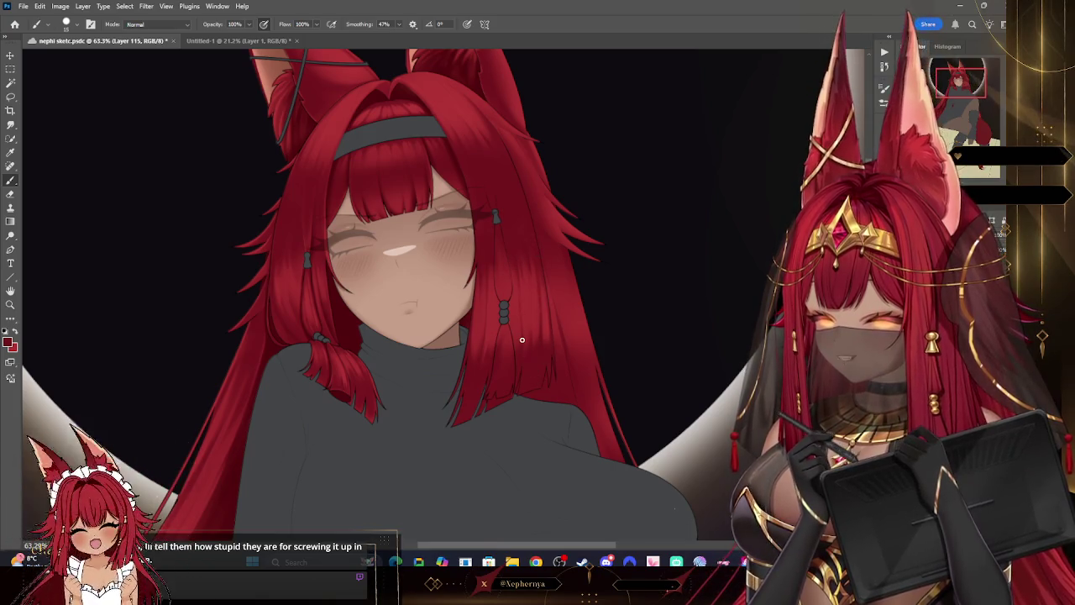
key(ctrl+z)
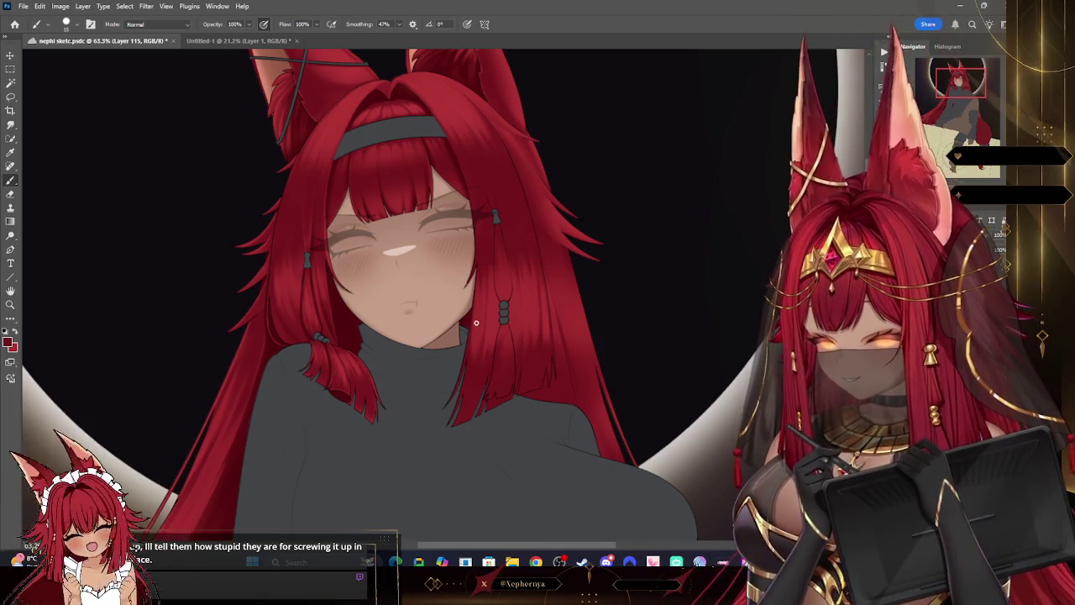
key(ctrl)
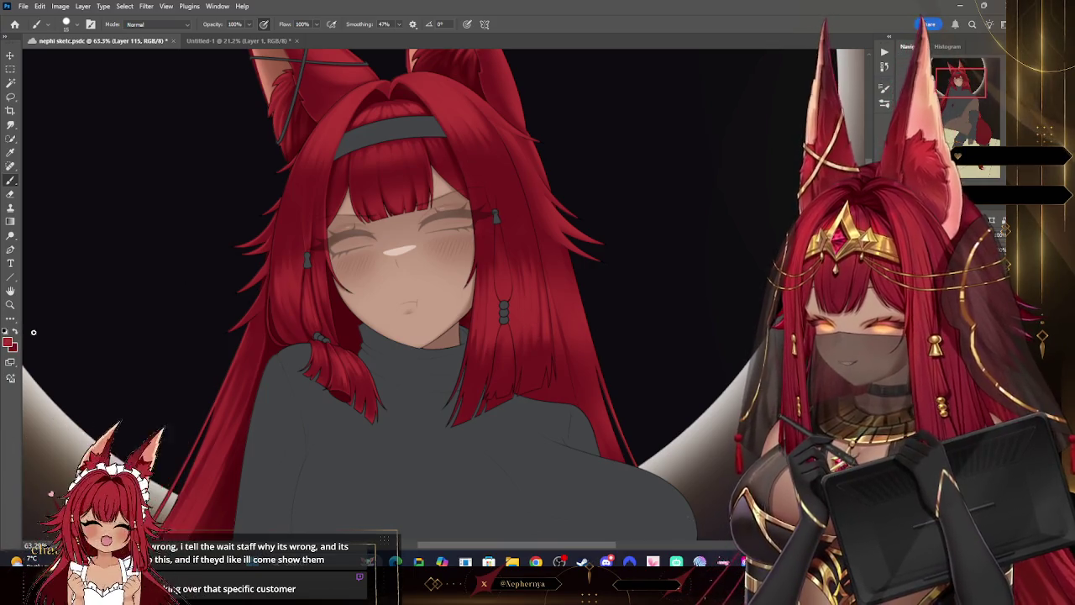
key(bracketleft)
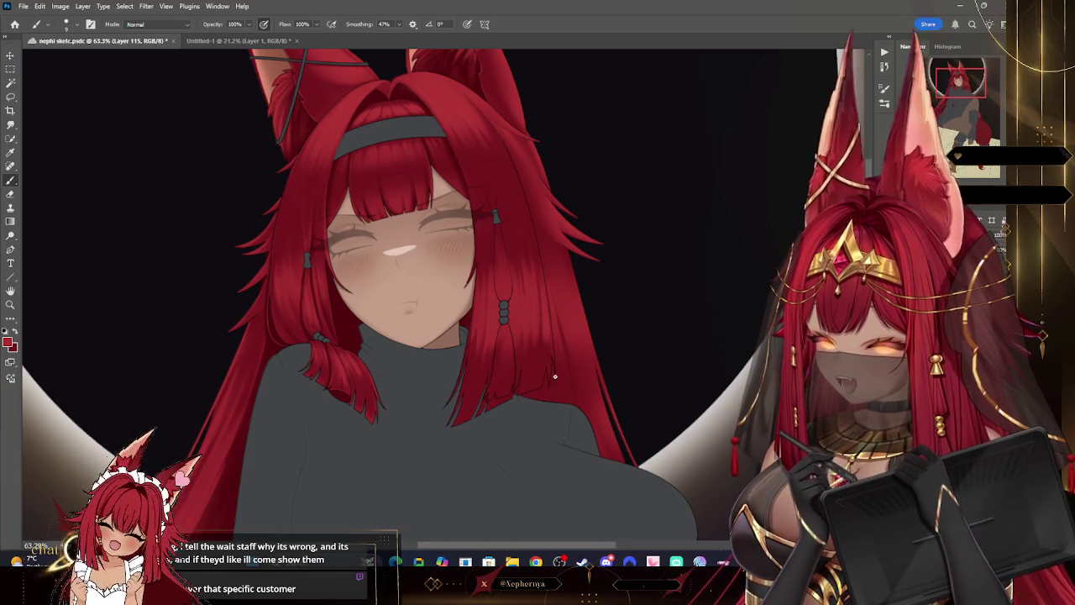
key(bracketright)
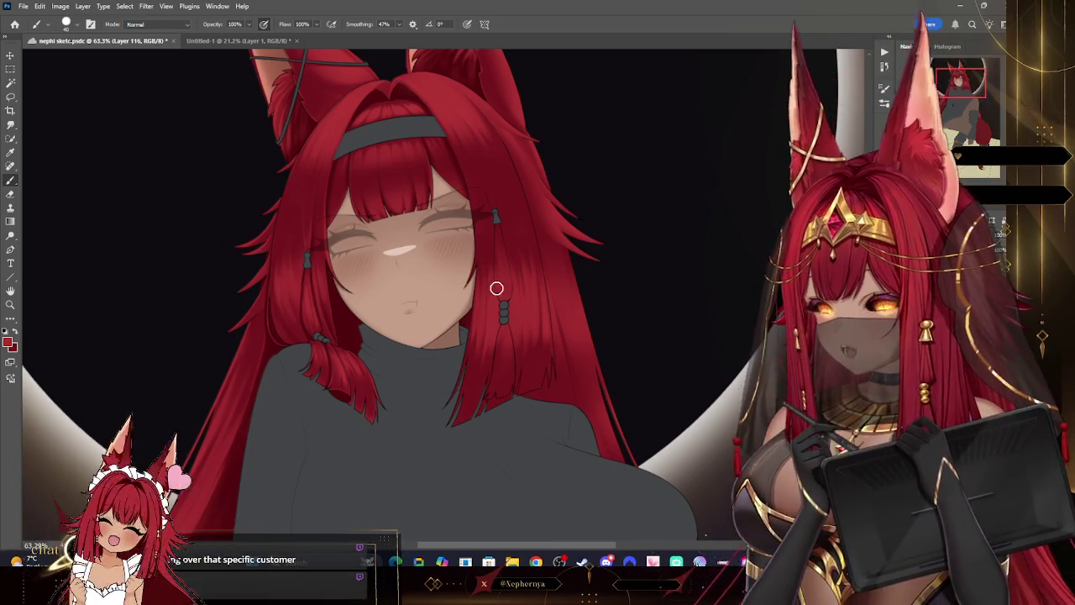
key(bracketleft)
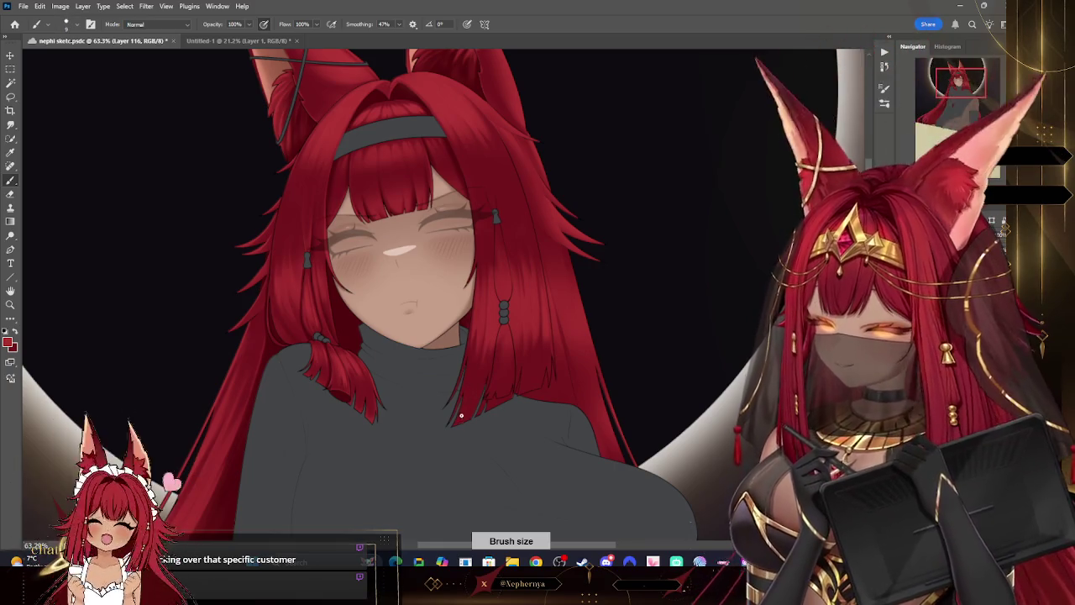
click(66, 23)
double_click(79, 225)
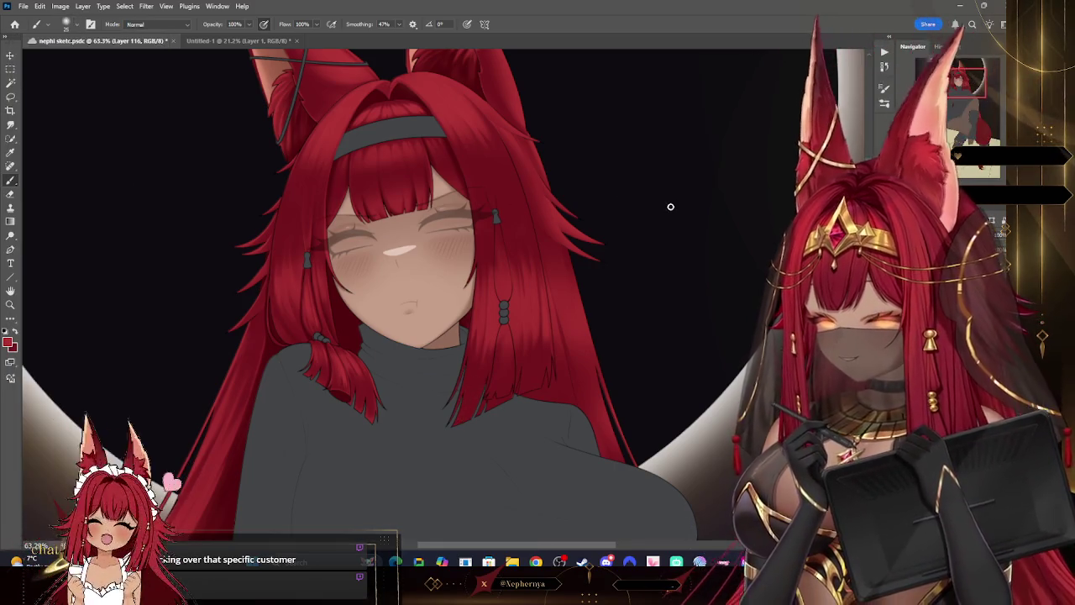
click(11, 304)
drag(504, 408, 533, 408)
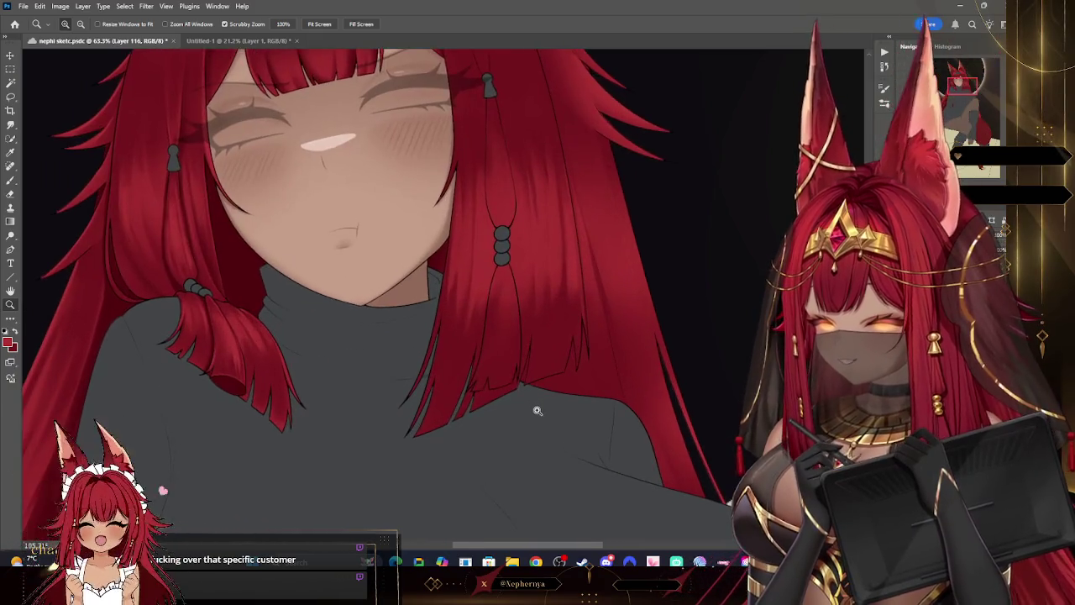
key(b)
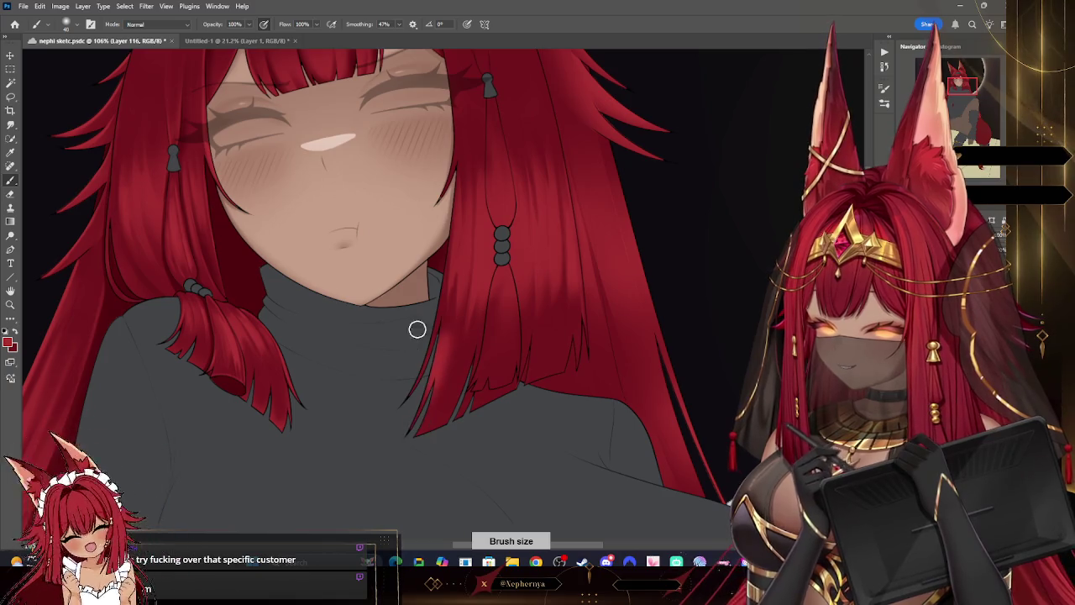
key(e)
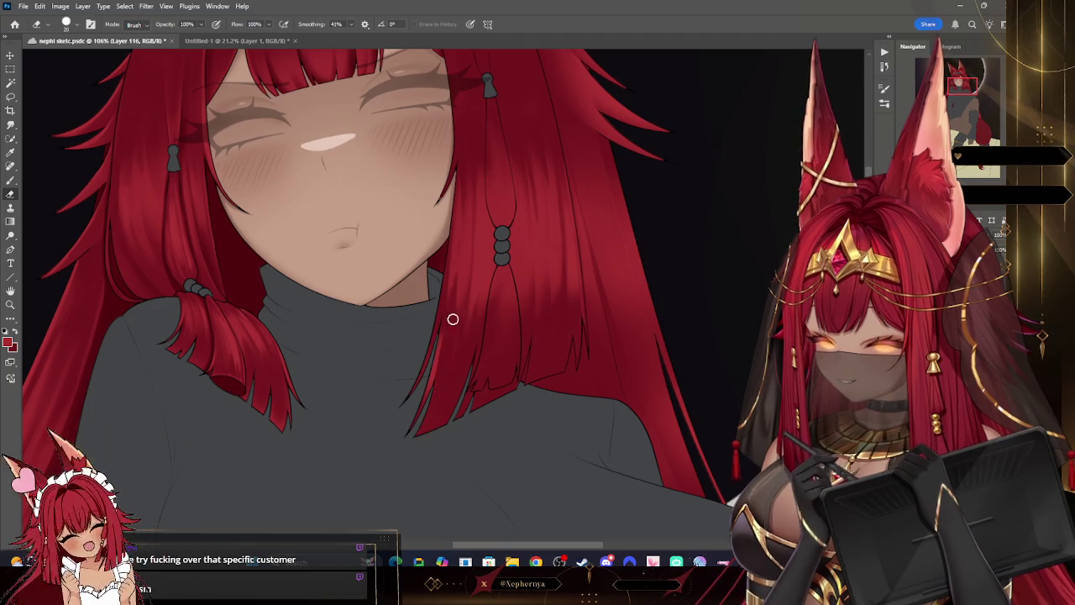
key(ctrl+z)
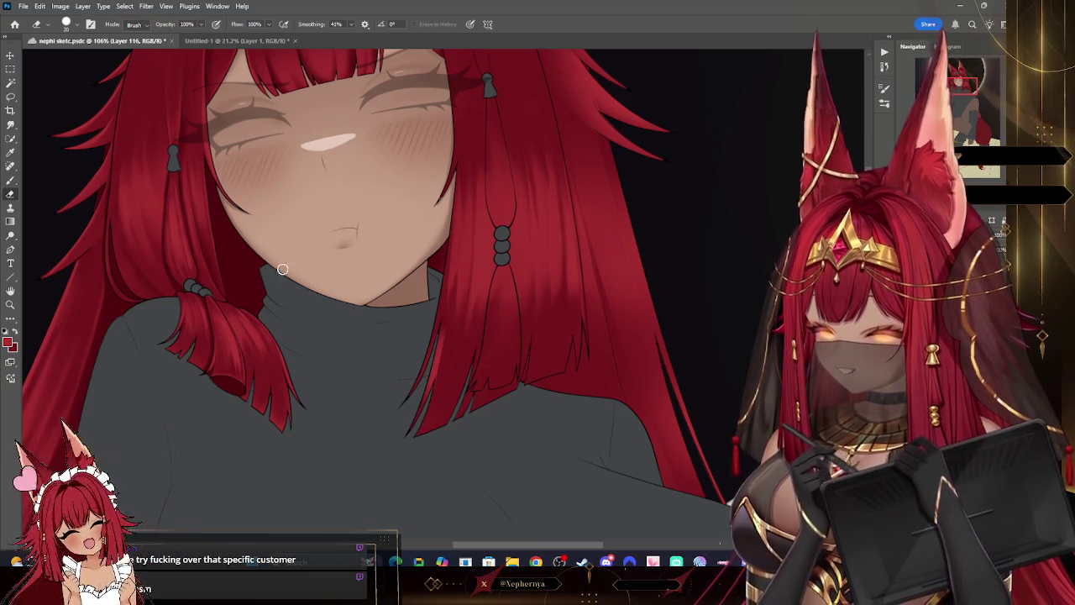
key(b)
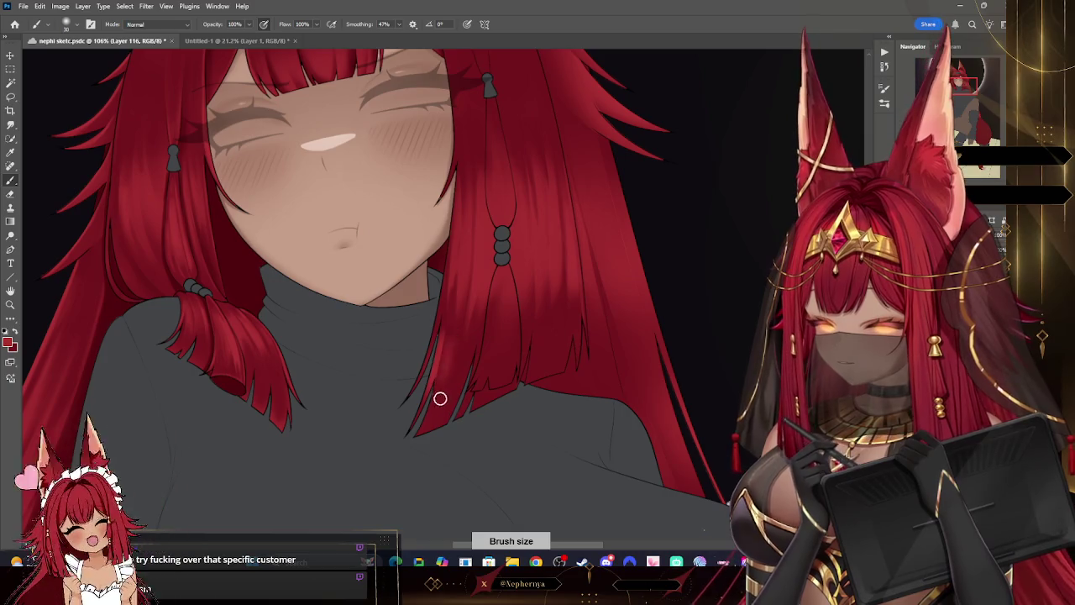
key(e)
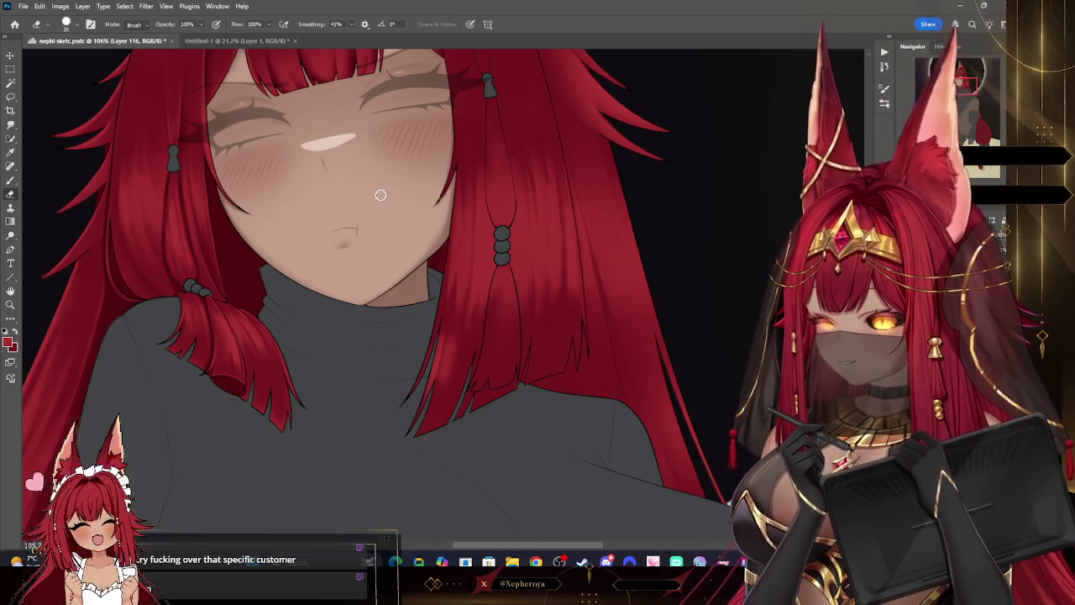
key(b)
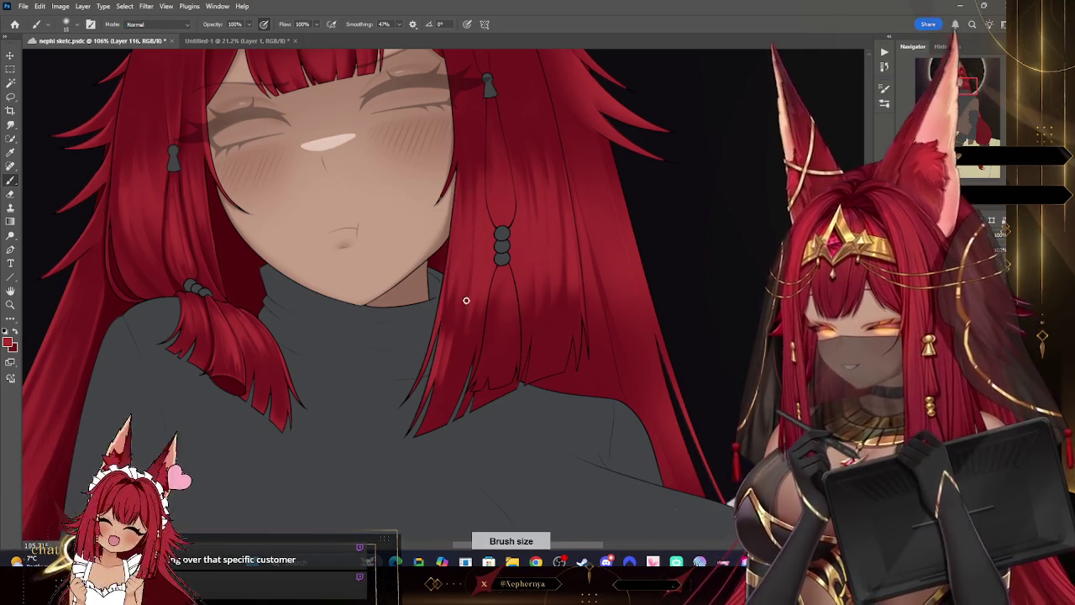
key(z)
drag(598, 191, 566, 183)
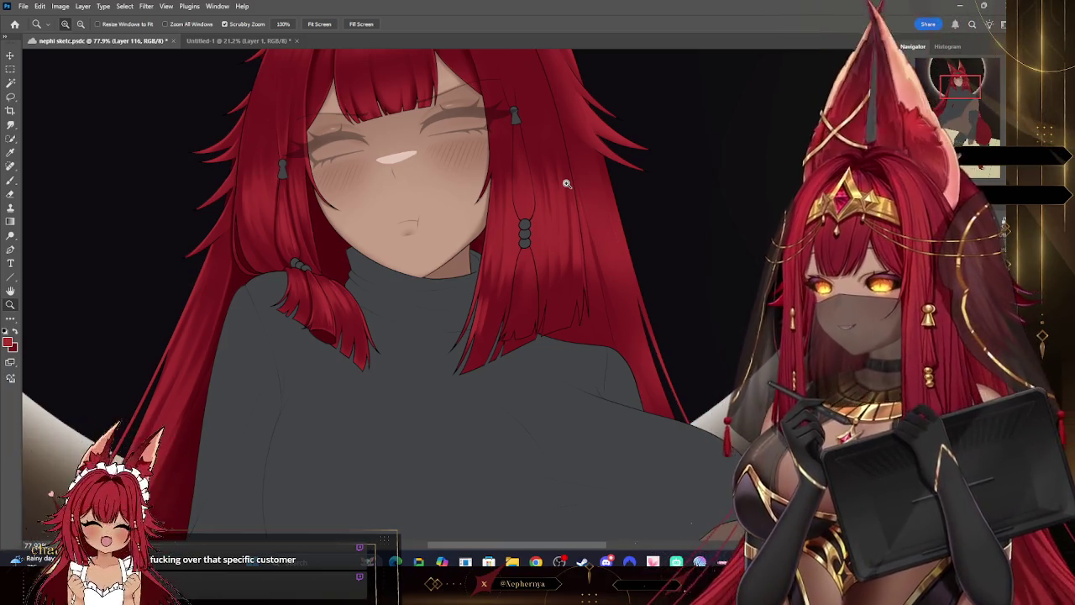
- Zoom in on the hair ends over the sweater and draw dark strokes along a strand
key(b)
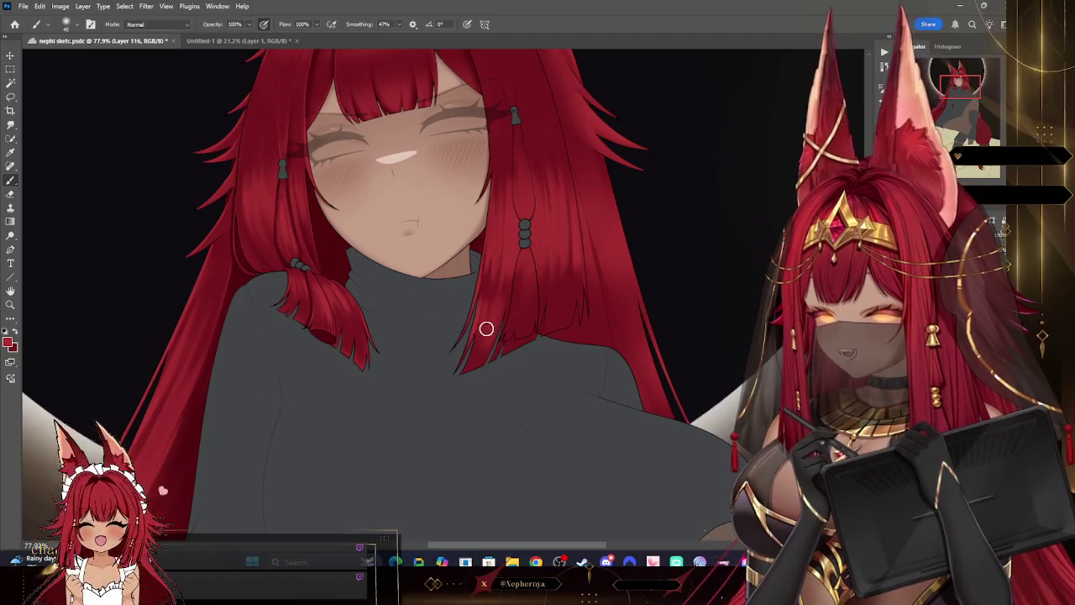
click(10, 195)
click(66, 23)
click(261, 360)
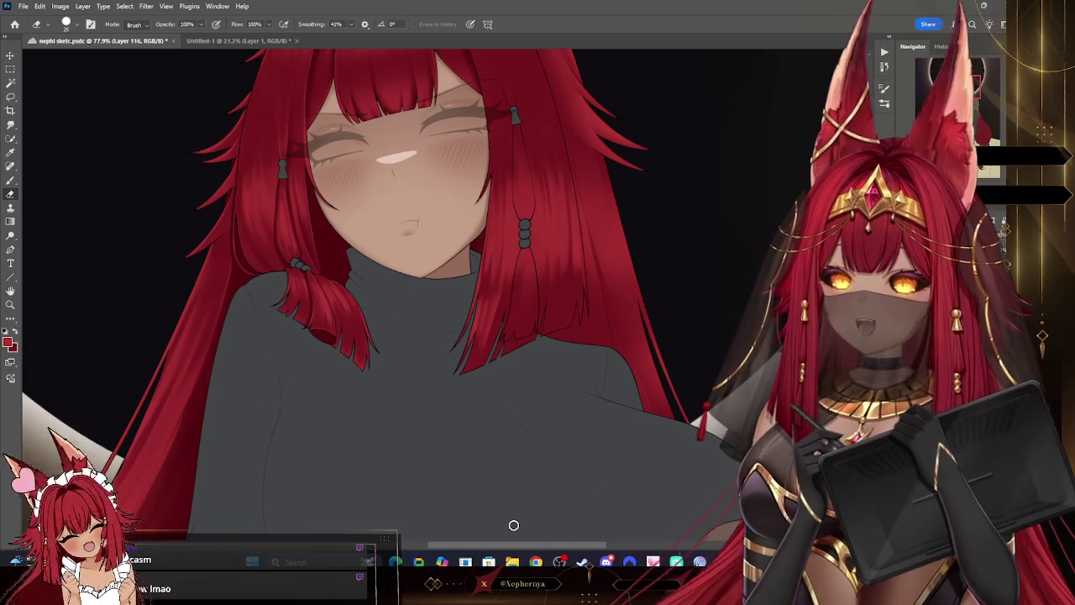
key(z)
drag(554, 384, 577, 401)
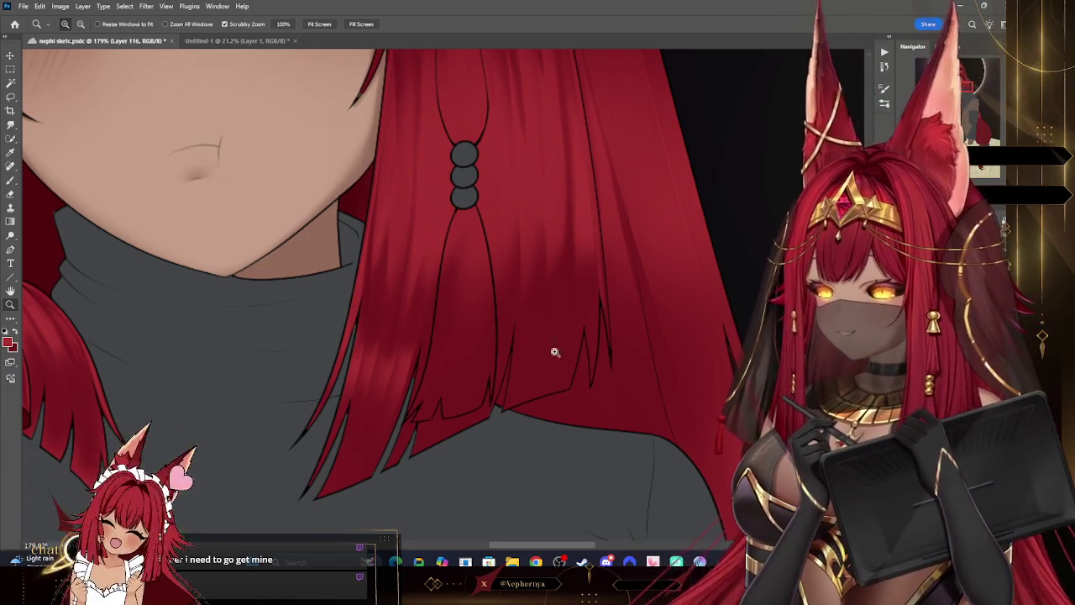
click(11, 181)
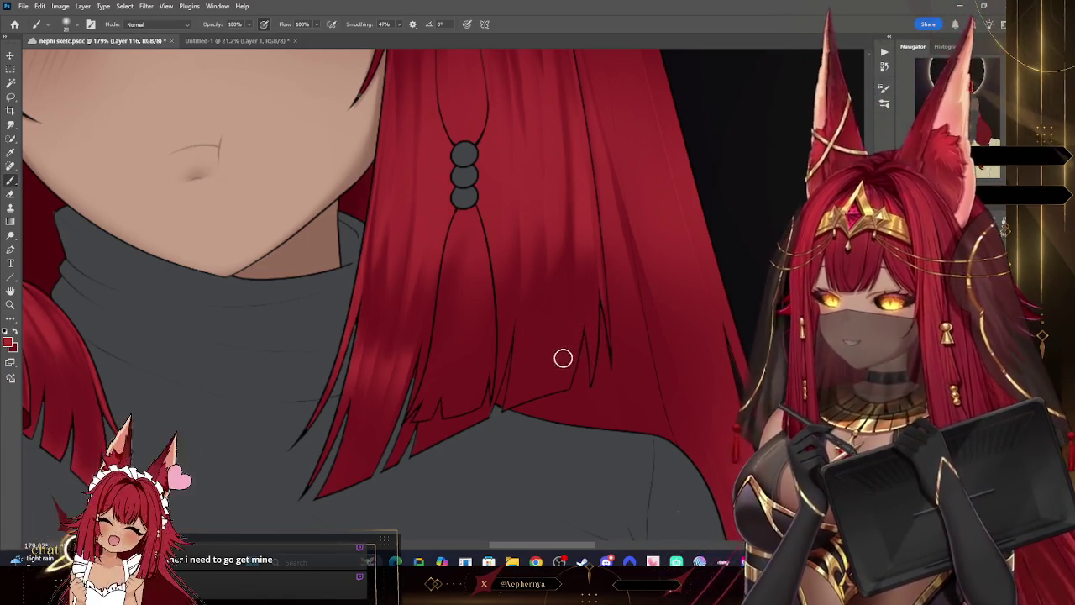
drag(512, 314, 489, 410)
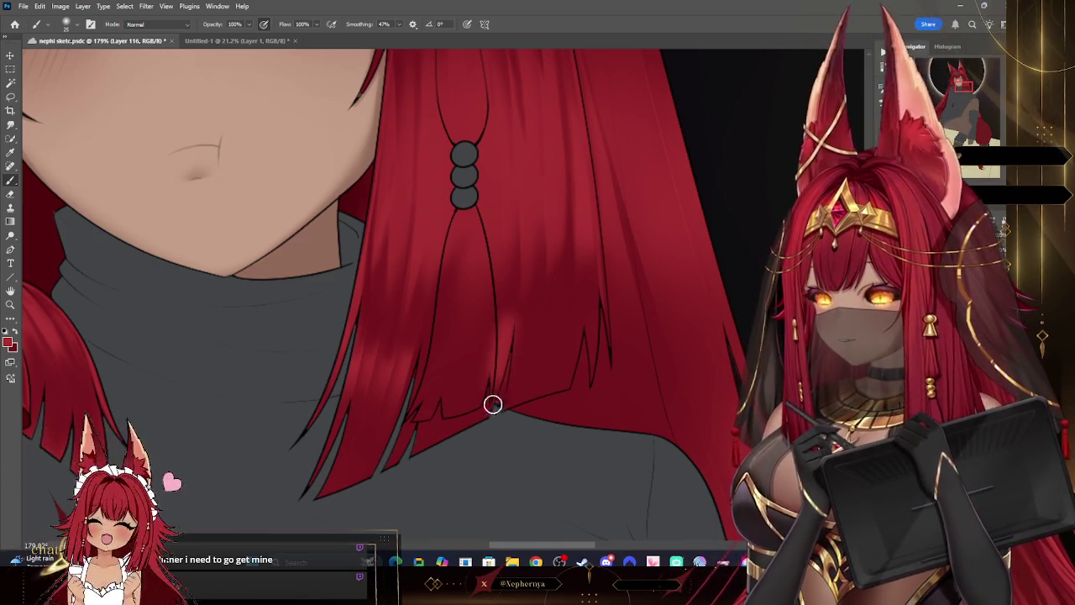
key(bracketright)
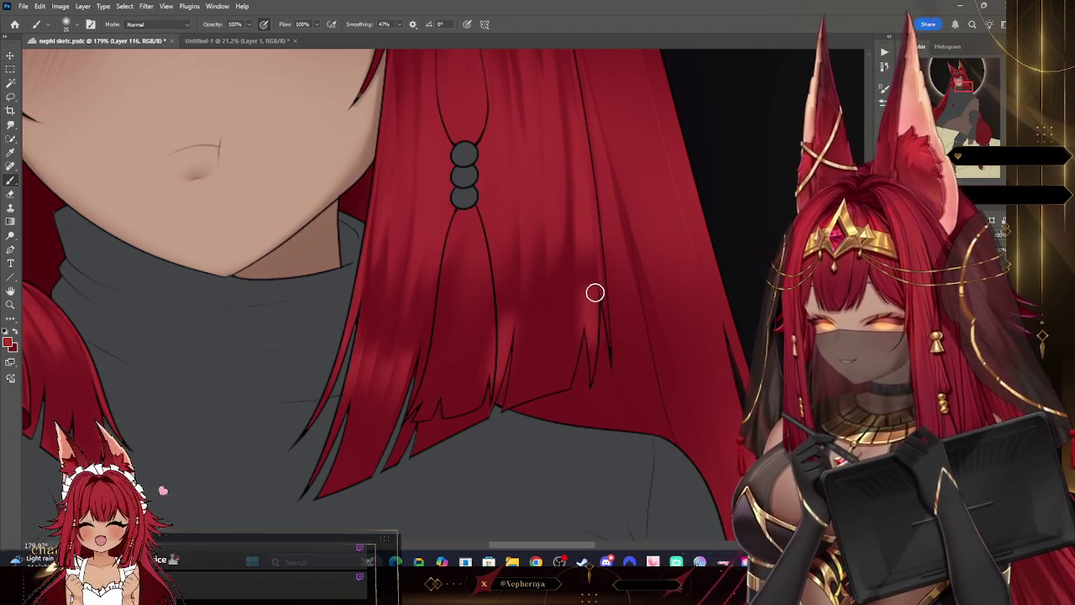
- Erase part of the hair strand's highlight with a resized eraser tip
click(12, 201)
click(67, 23)
key(bracketright)
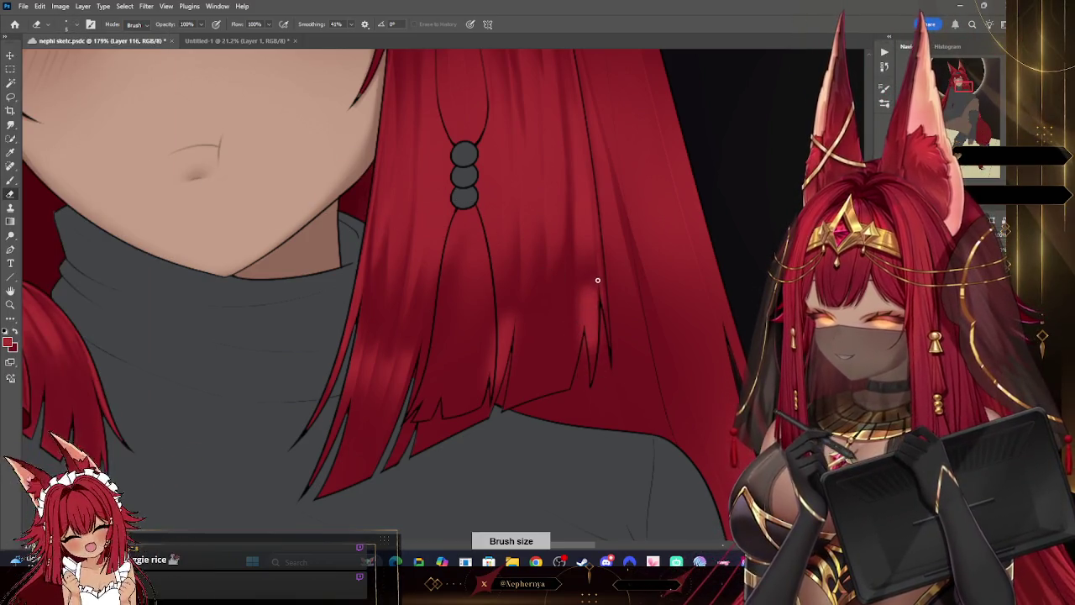
drag(576, 282, 577, 275)
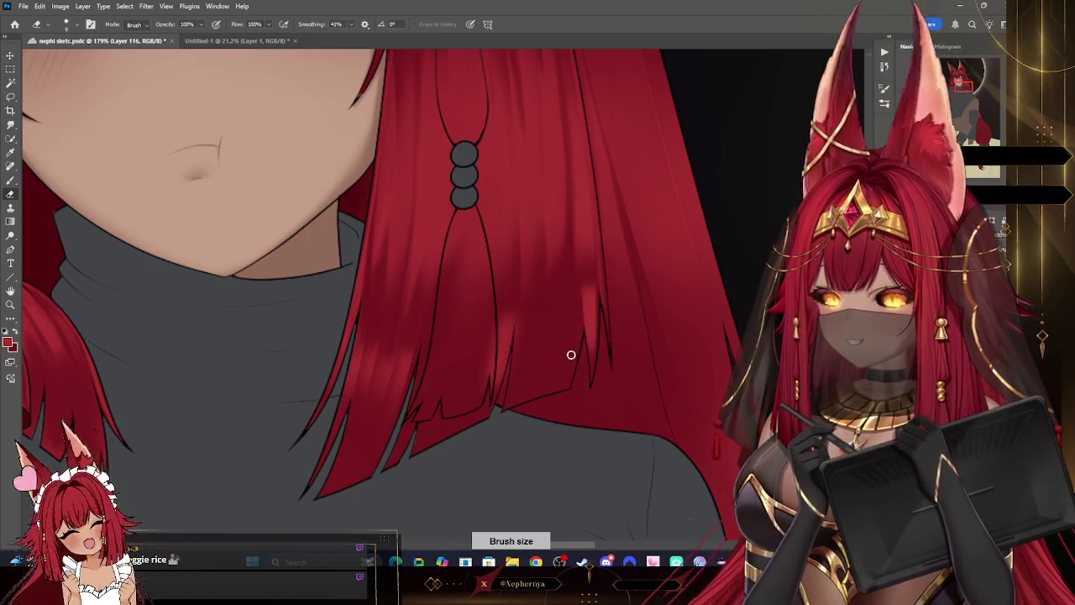
key(bracketright)
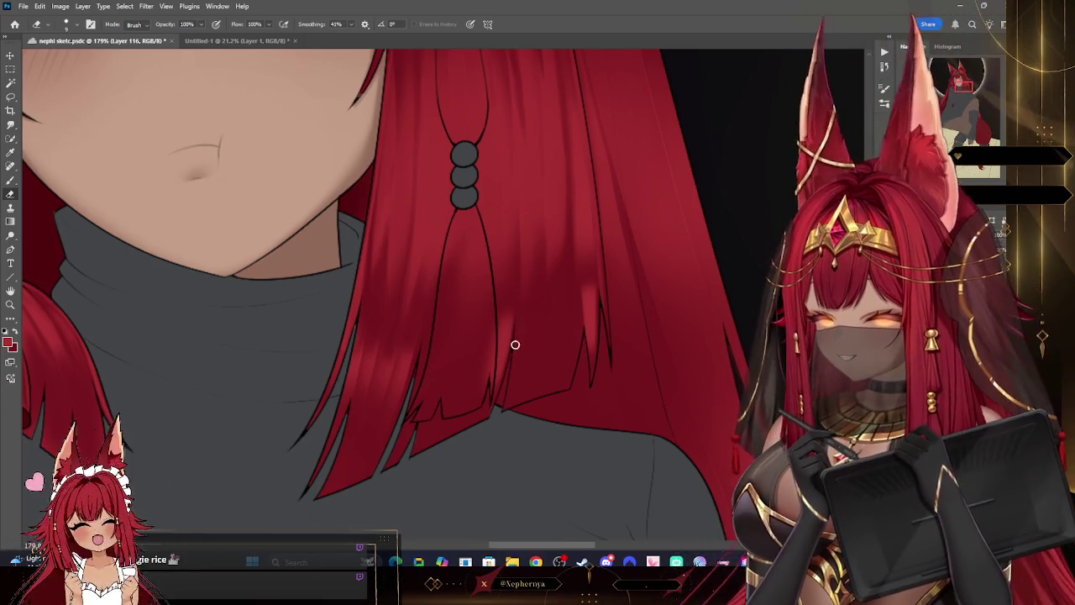
key(bracketleft)
key(b)
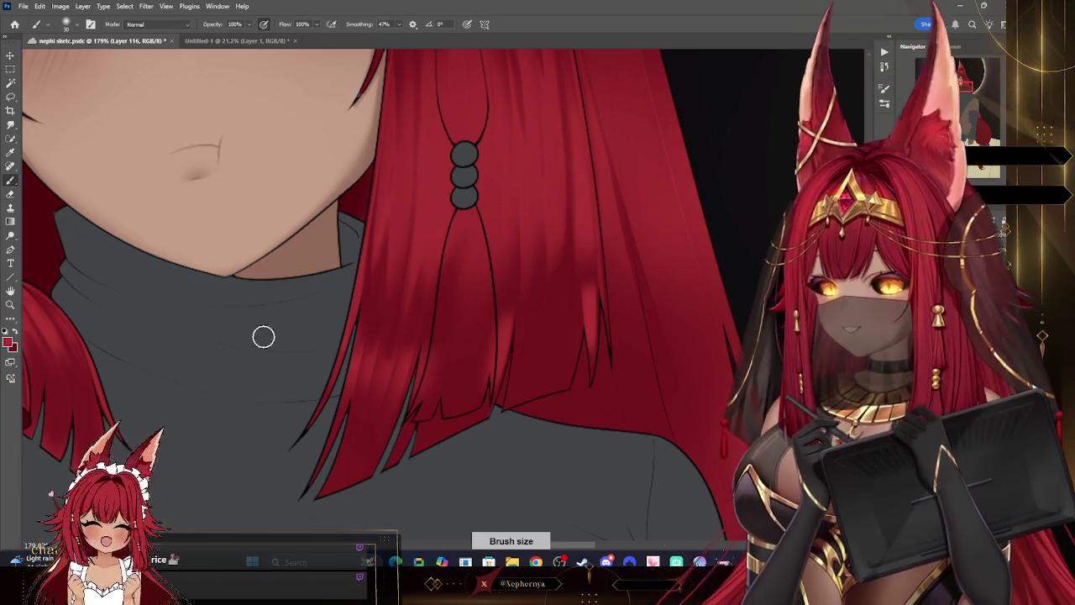
click(10, 196)
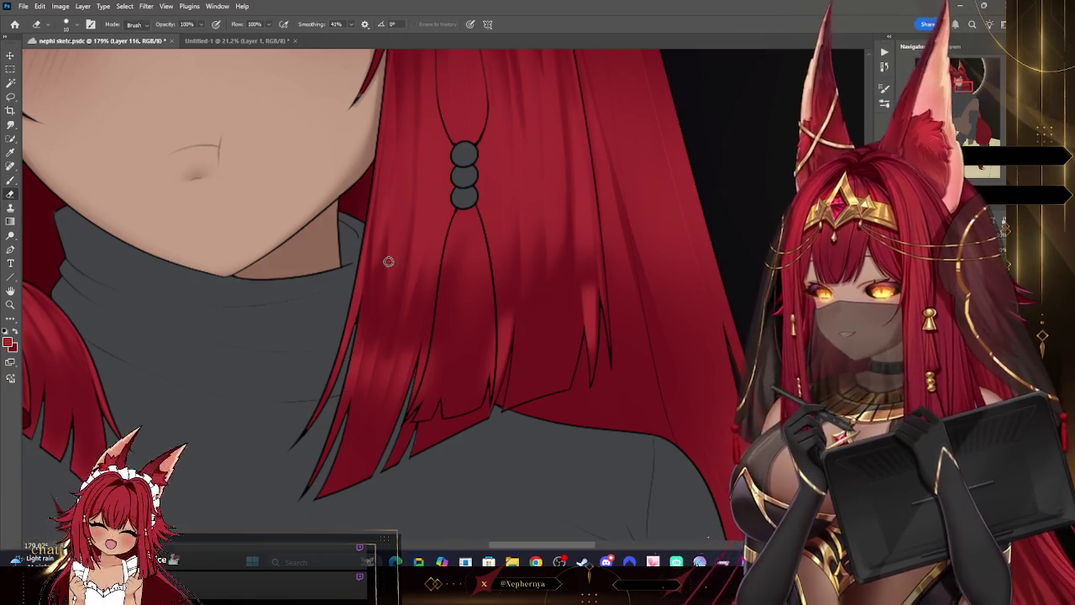
key(bracketleft)
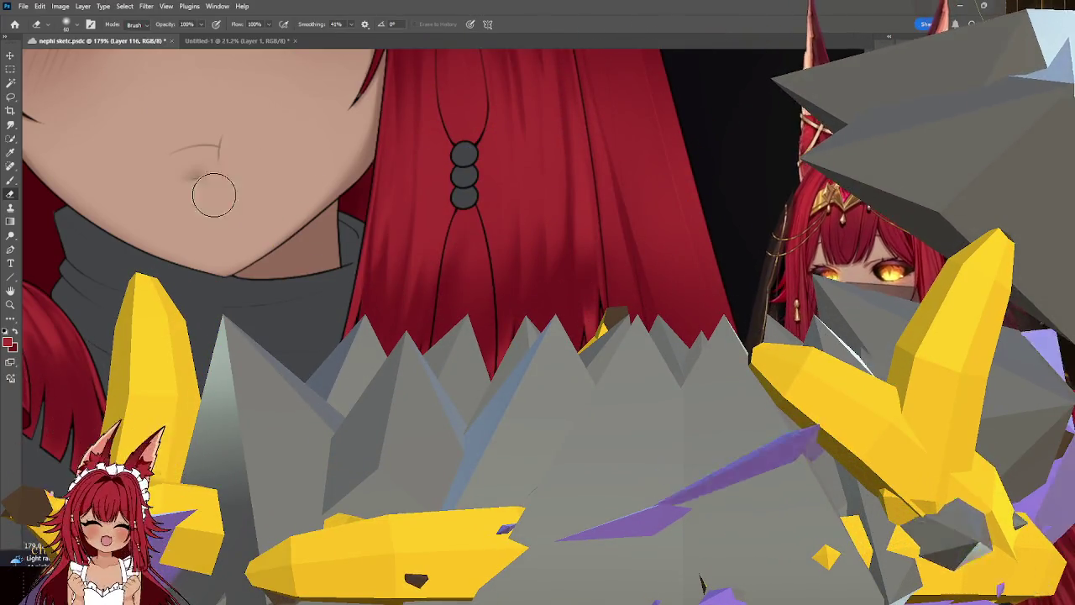
- Set the eraser to a 20 px hard round tip and enlarge the painting brush
key(b)
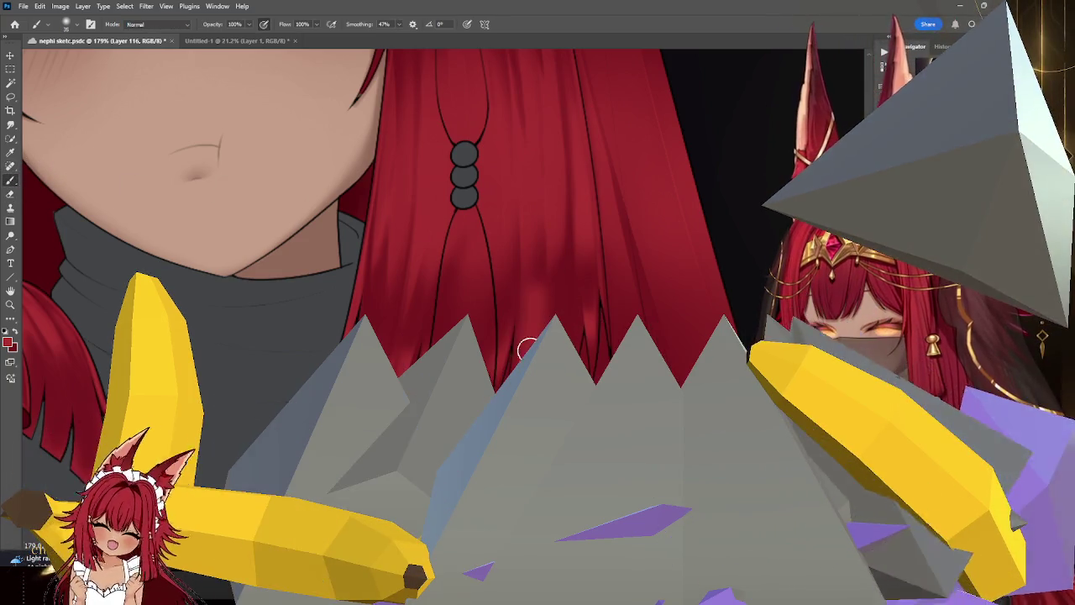
key(e)
click(67, 24)
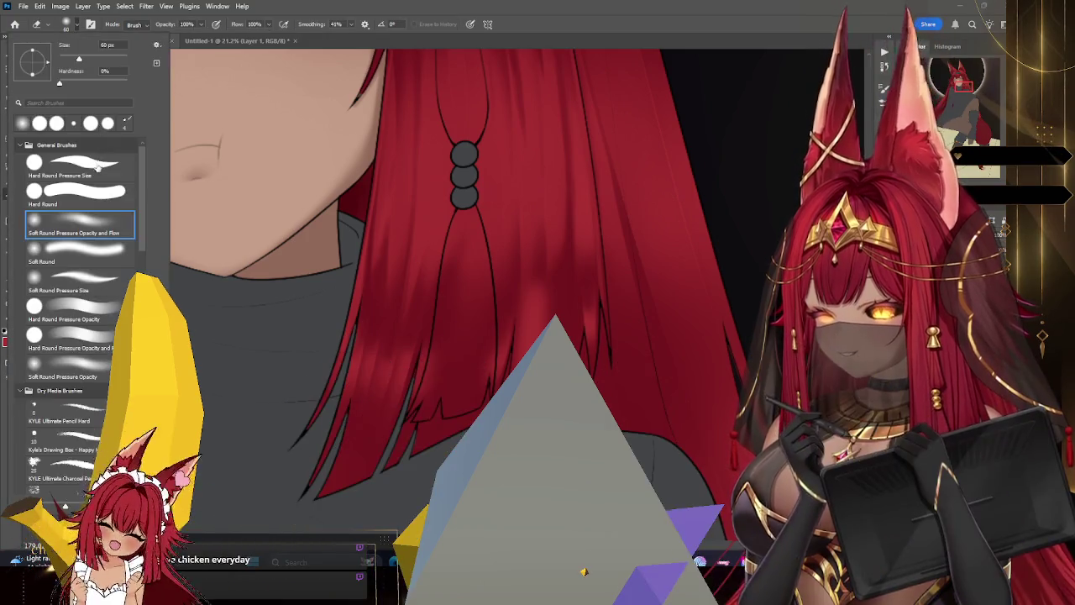
double_click(97, 165)
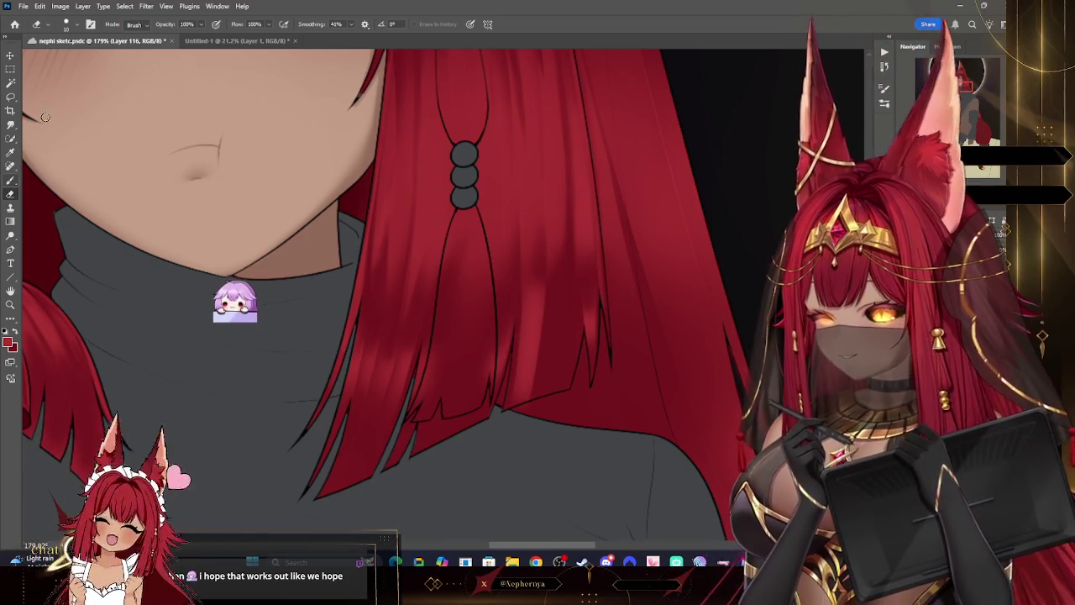
key(b)
key(bracketright)
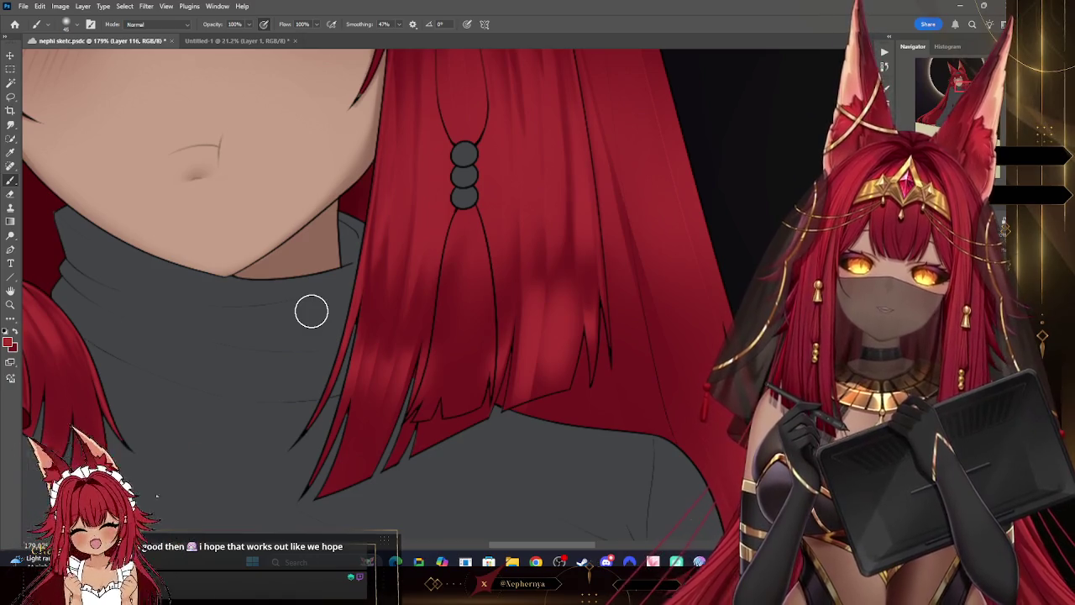
- Switch to another eraser preset at about 60 px and zoom out to the whole face
click(12, 193)
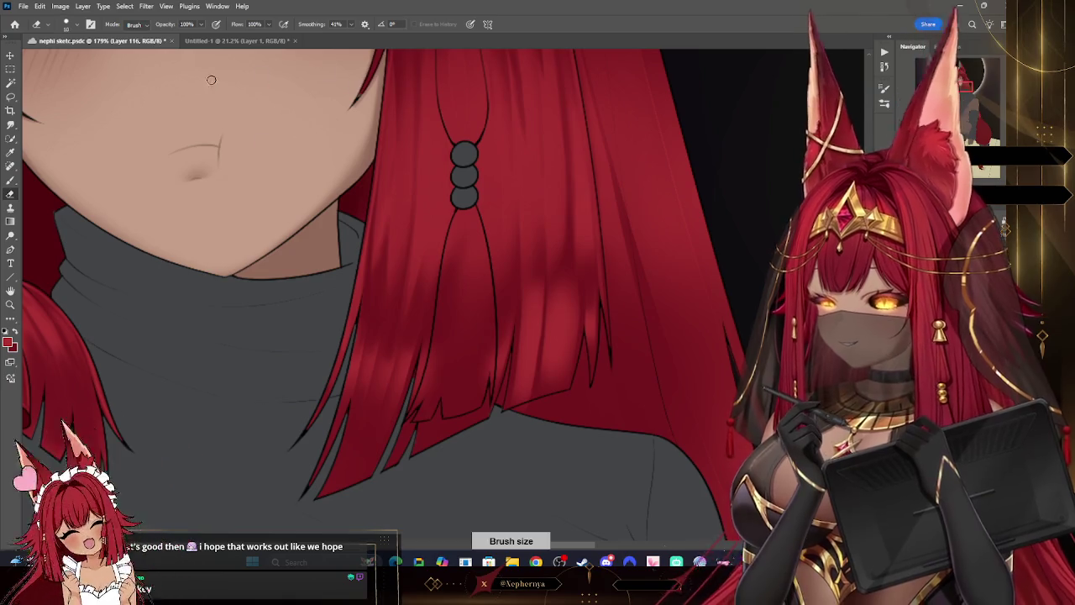
click(70, 25)
click(80, 225)
key(Return)
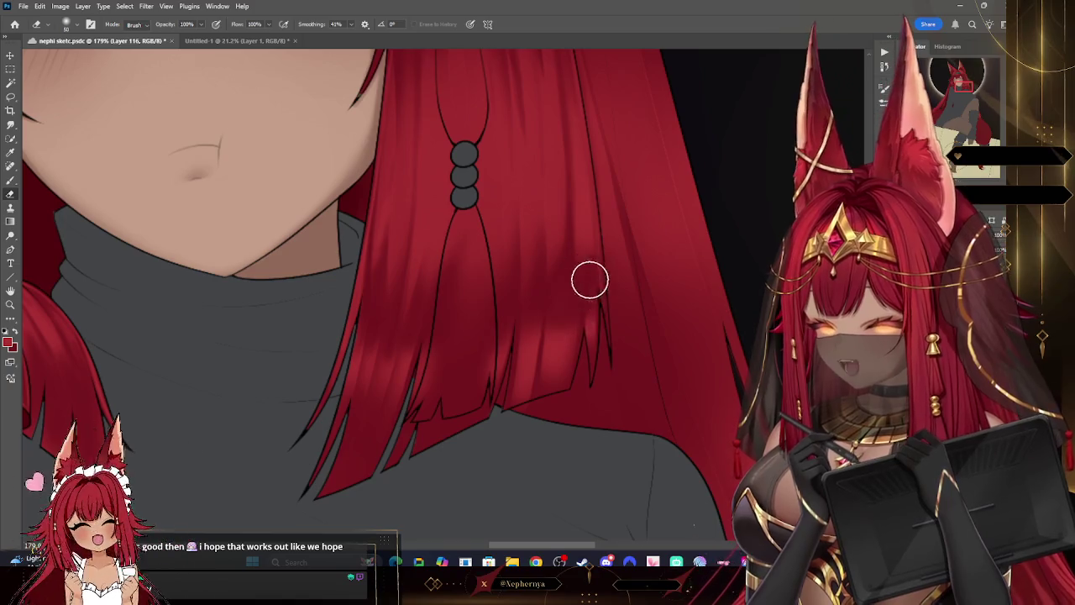
key(bracketright)
key(bracketright)
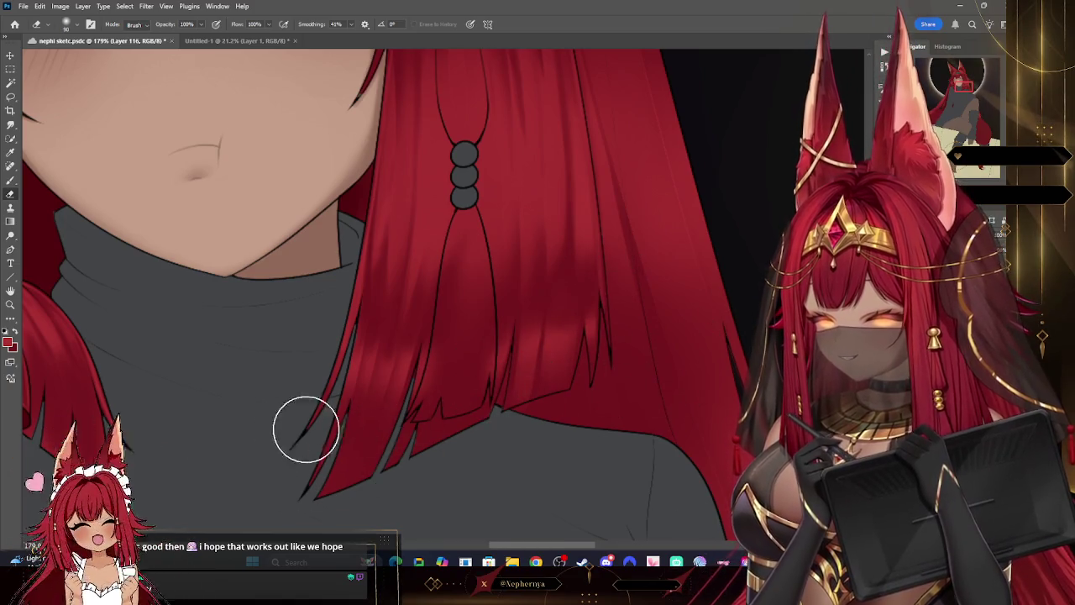
key(bracketleft)
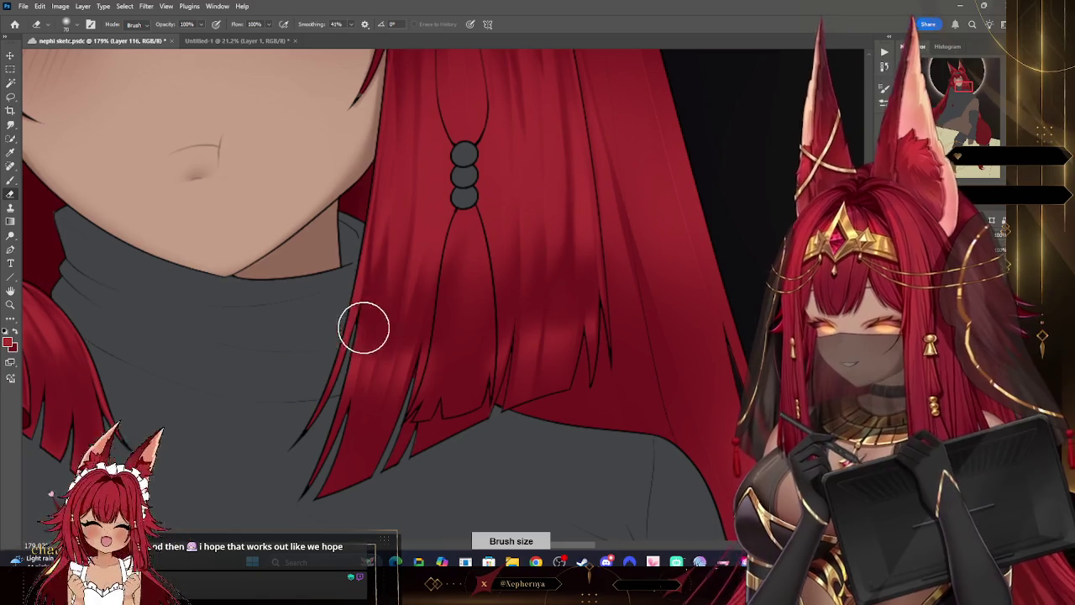
key(z)
mouse_move(588, 214)
mouse_down()
mouse_move(547, 212)
mouse_move(115, 304)
mouse_up()
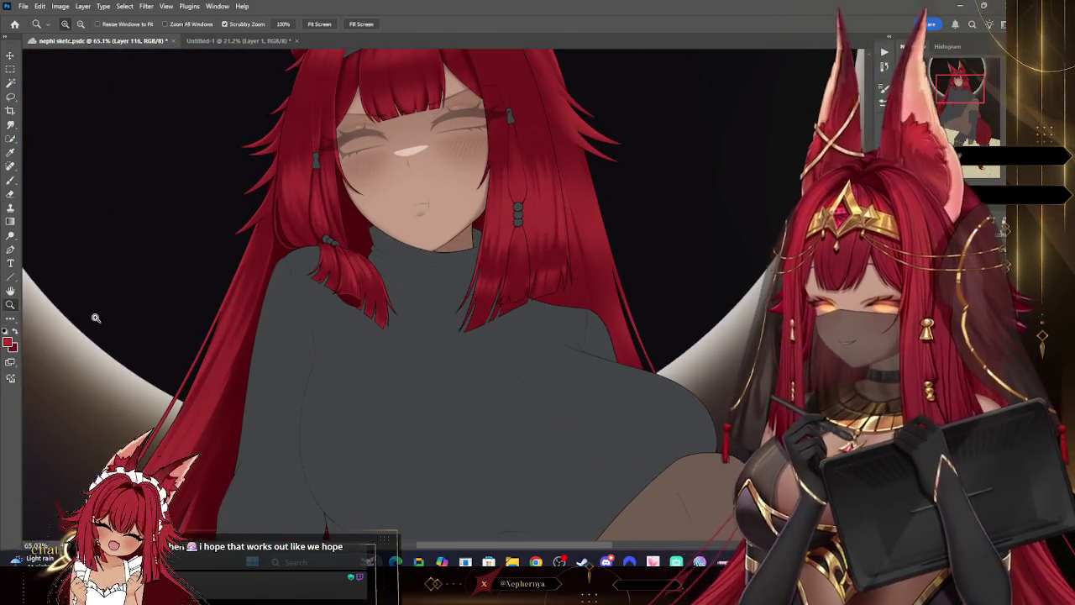
- Zoom in on the neck and hair strands and paint with a small brush preset
key(e)
key(bracketright)
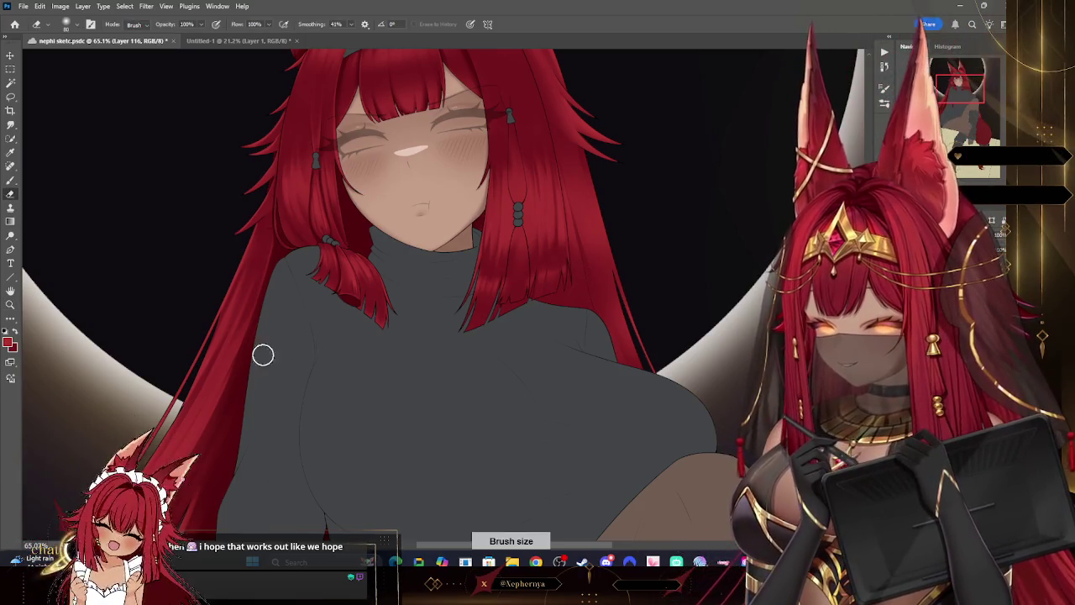
click(11, 305)
drag(523, 277, 571, 293)
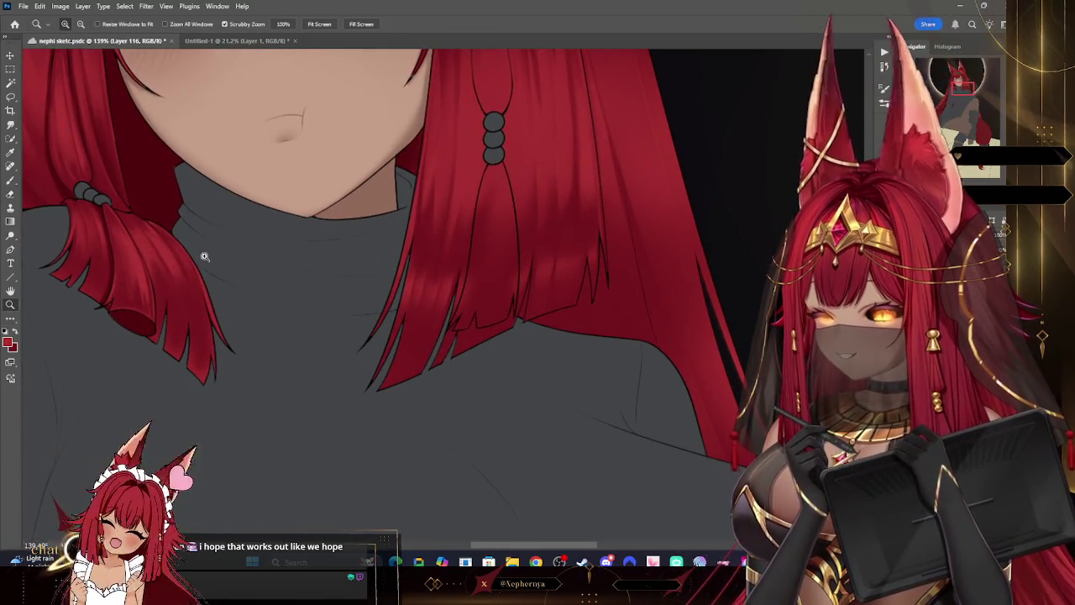
click(11, 181)
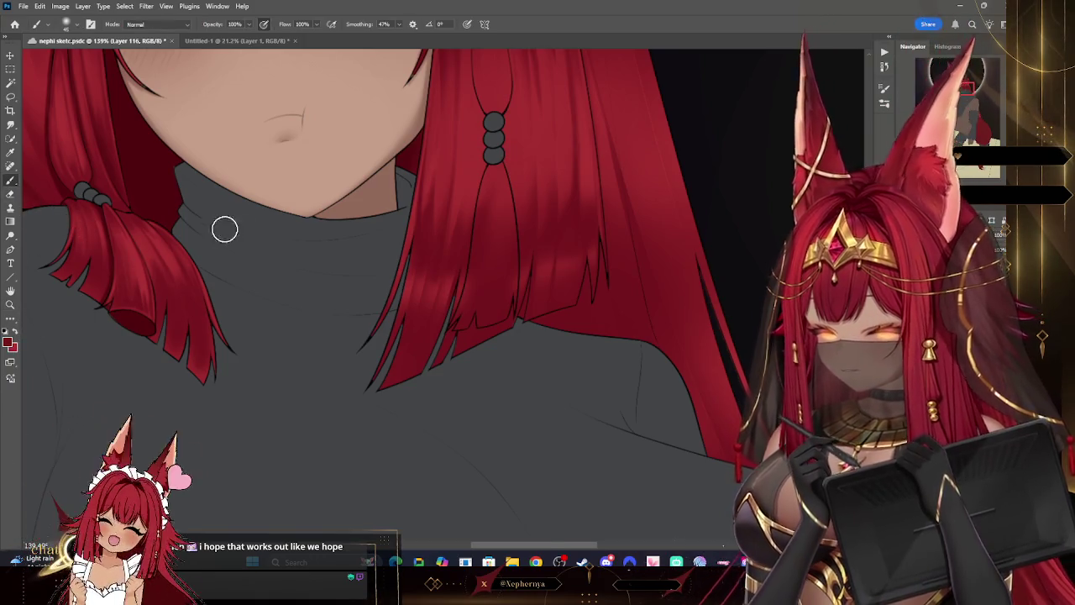
key(bracketleft)
key(bracketleft)
key(bracketleft)
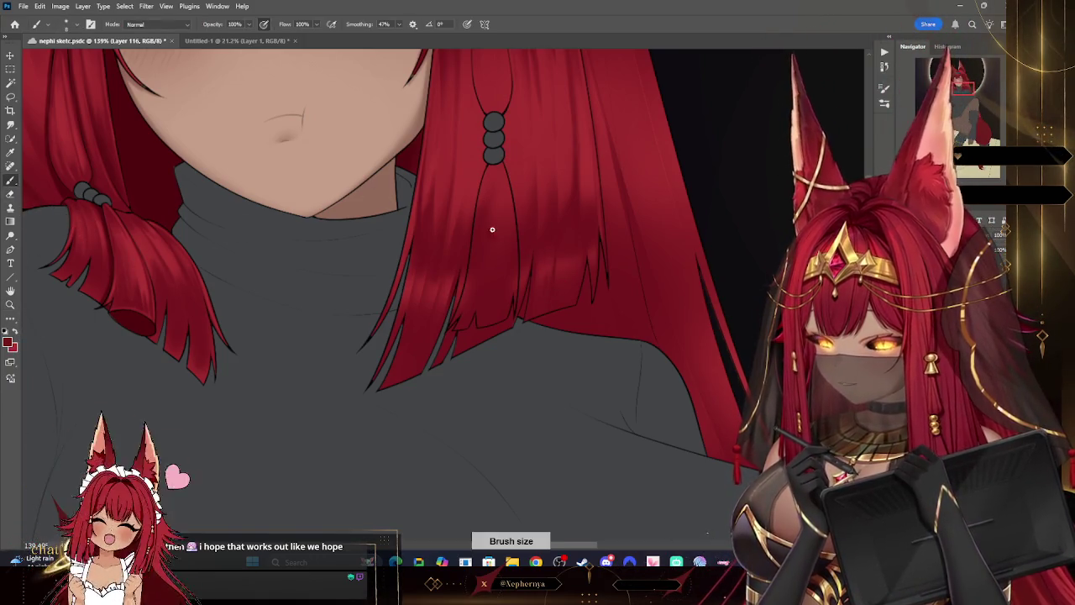
click(72, 31)
click(292, 255)
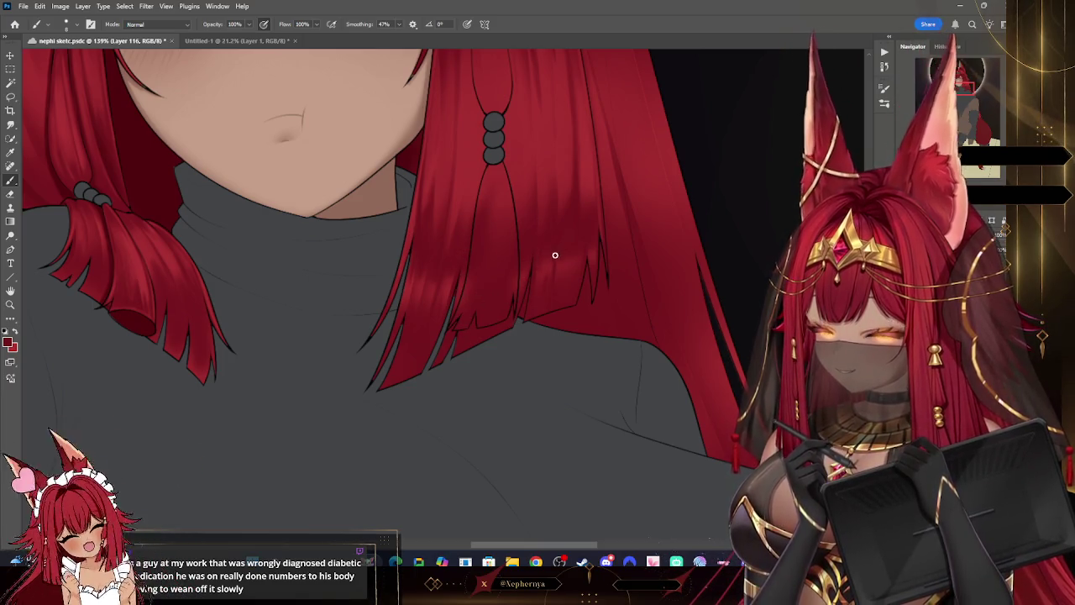
key(bracketright)
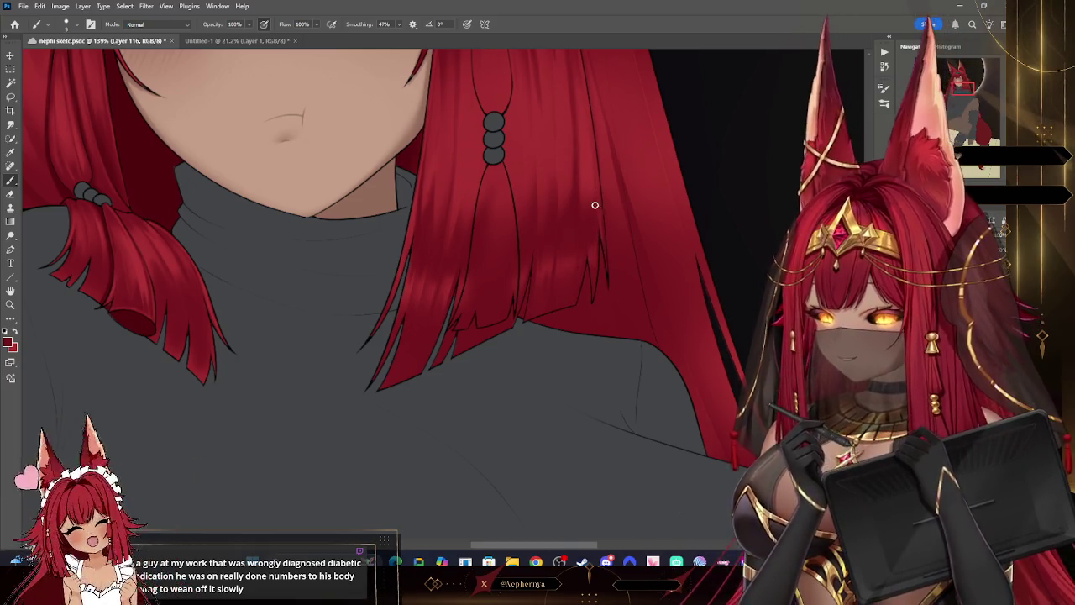
- Fit the canvas to the window, then zoom into the face and paint with Hard Round Pressure Size
key(z)
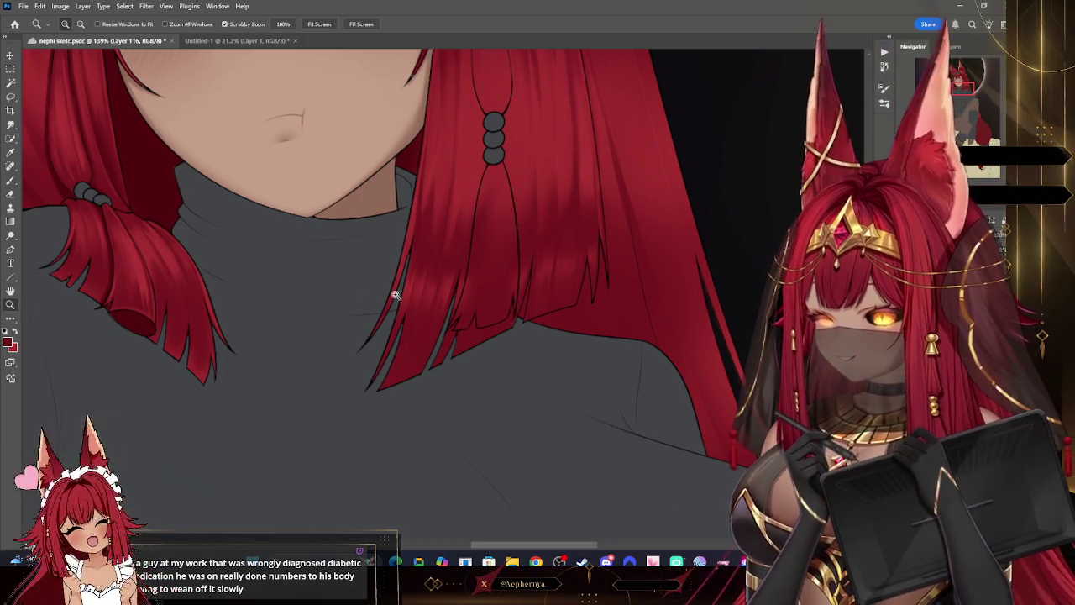
key(ctrl+0)
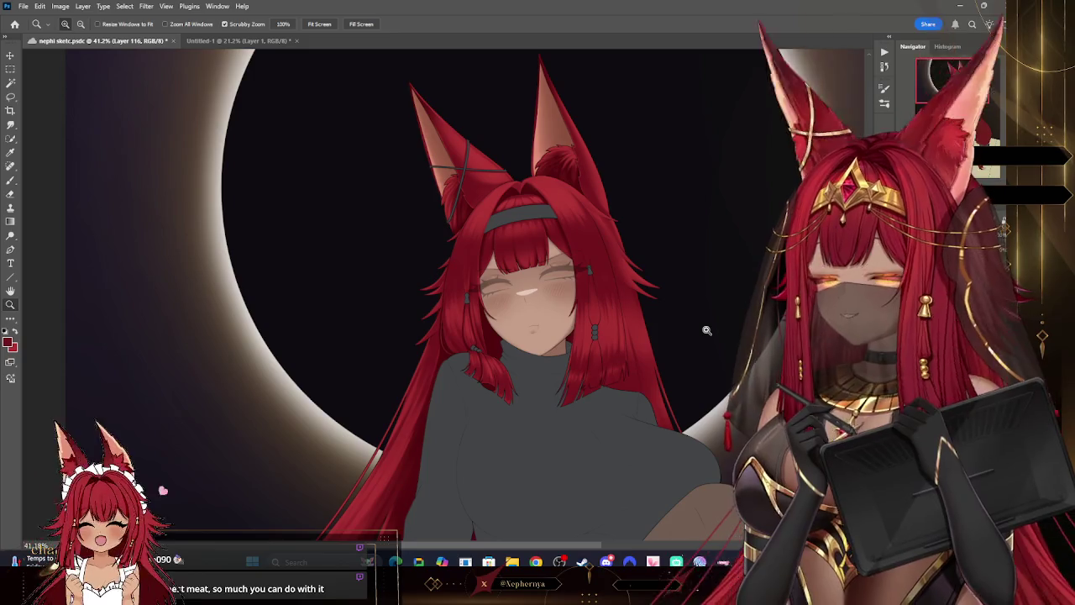
drag(685, 233, 651, 348)
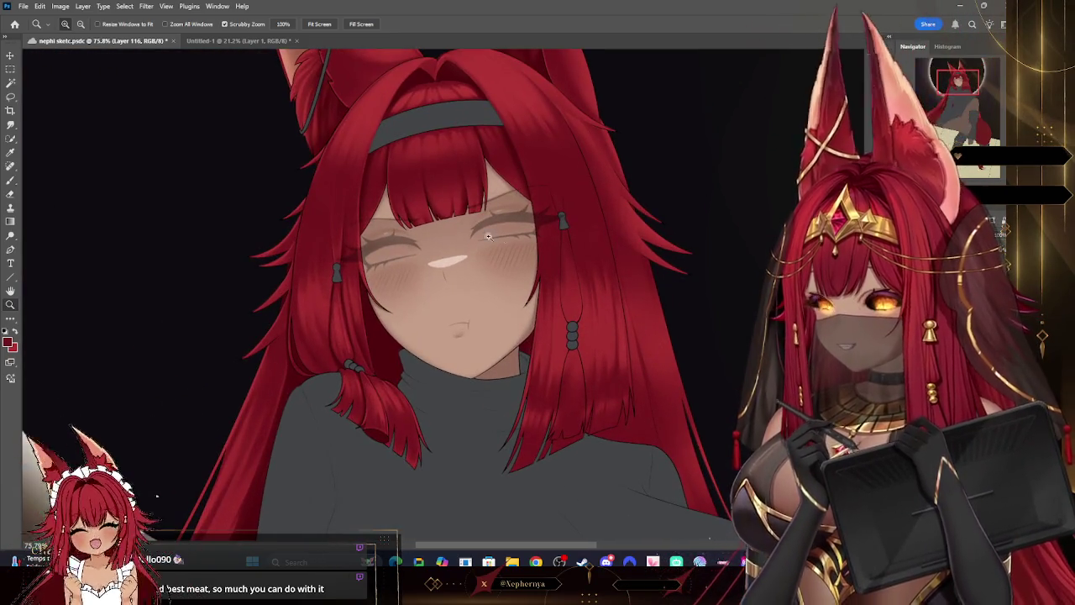
key(b)
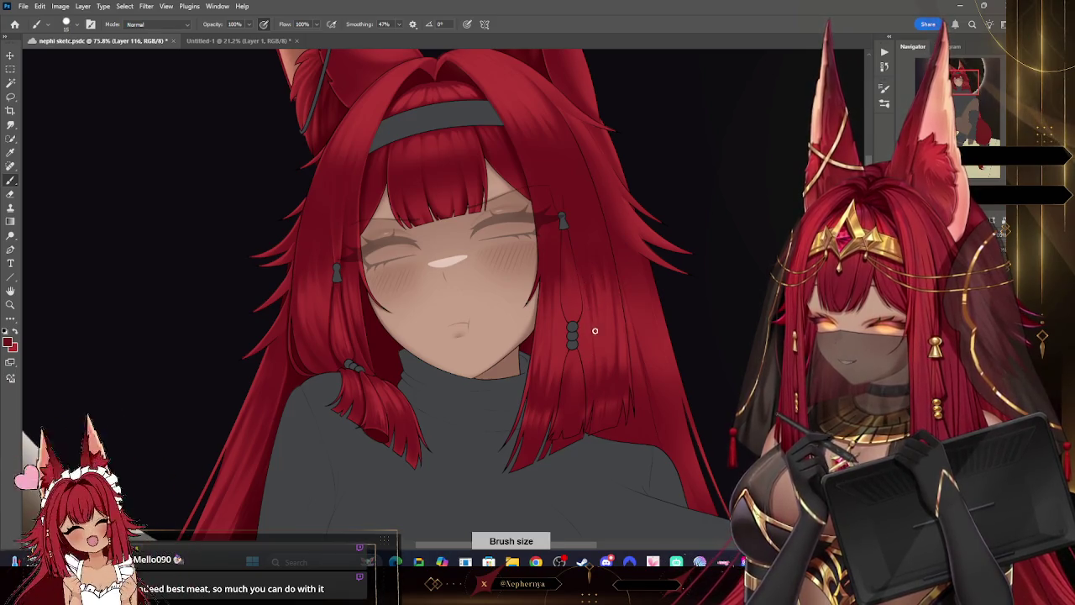
click(77, 26)
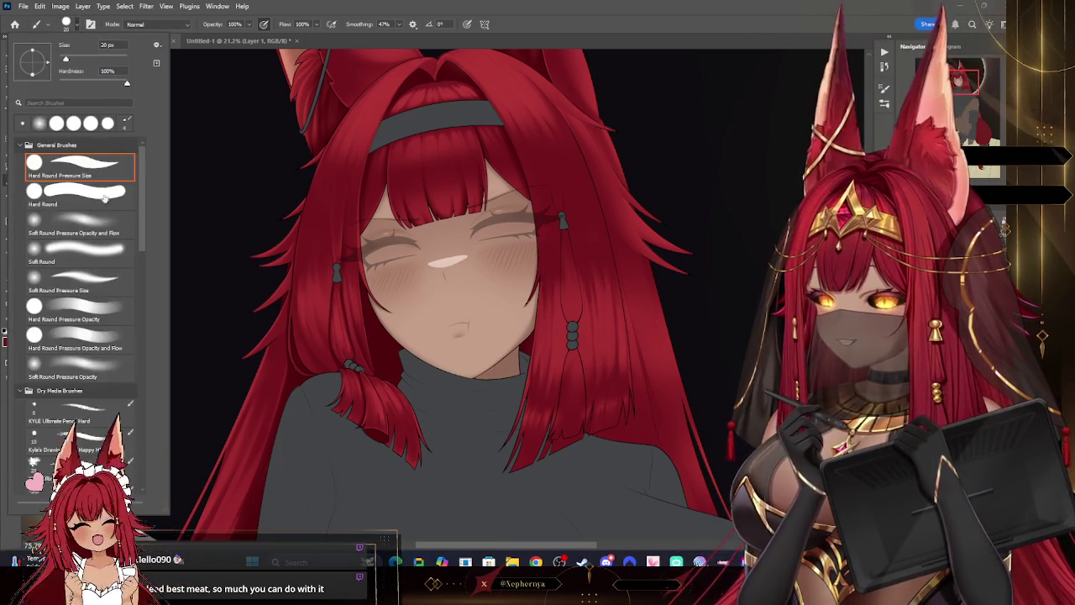
click(655, 202)
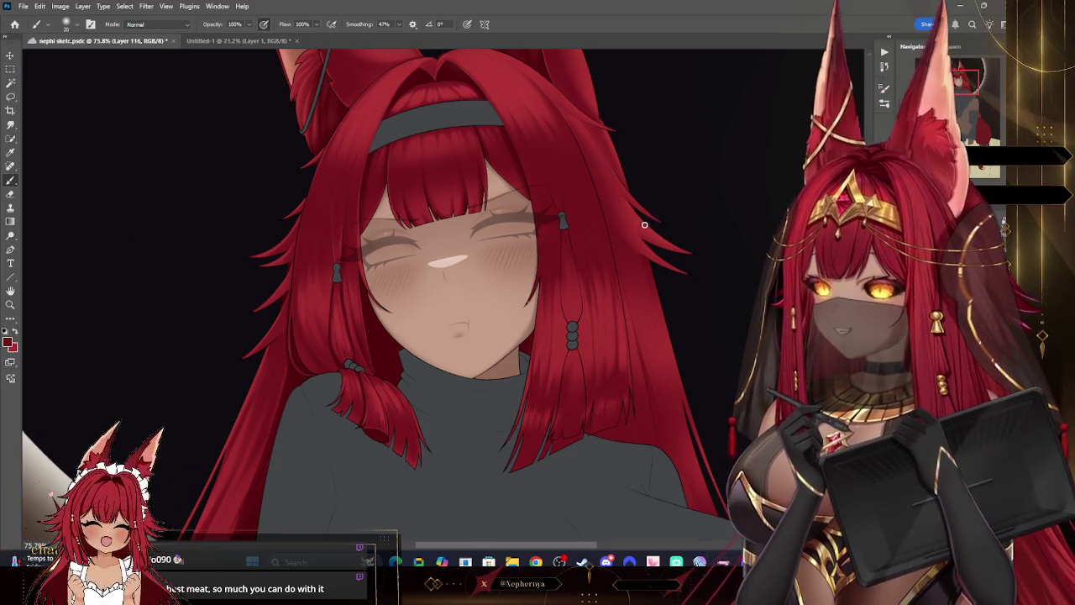
key(bracketright)
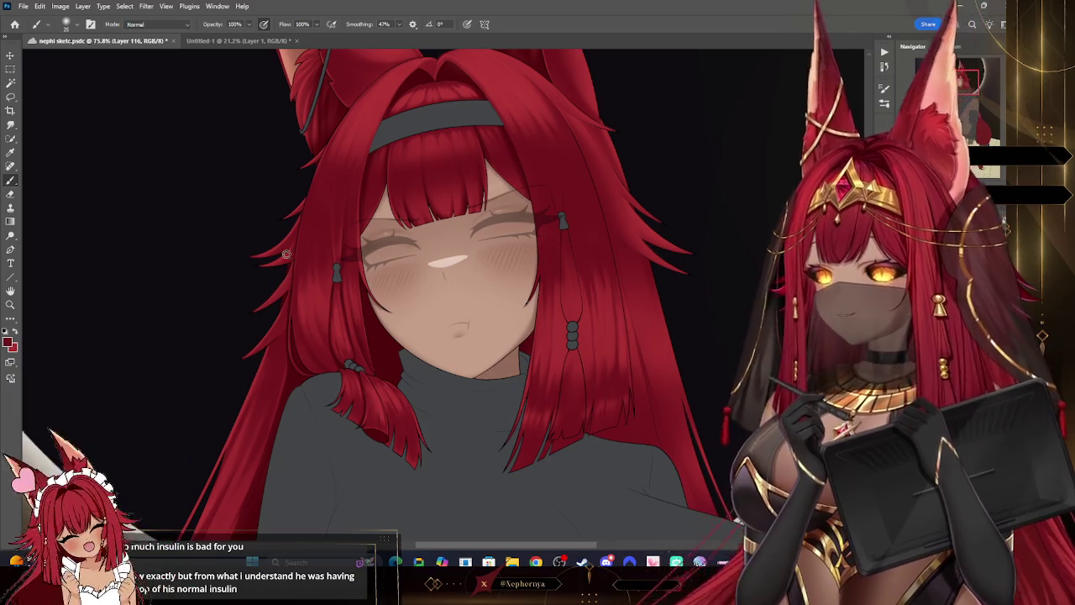
click(10, 304)
mouse_move(654, 227)
mouse_down()
mouse_move(684, 204)
mouse_move(574, 159)
mouse_up()
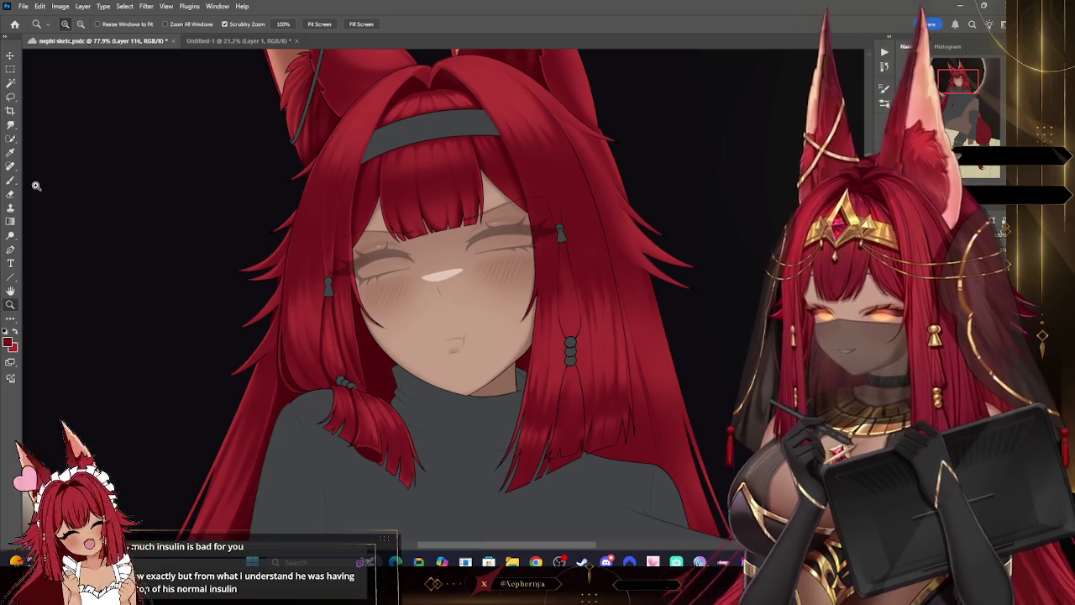
- Rotate the upside-down canvas view upright and resize the brush
key(b)
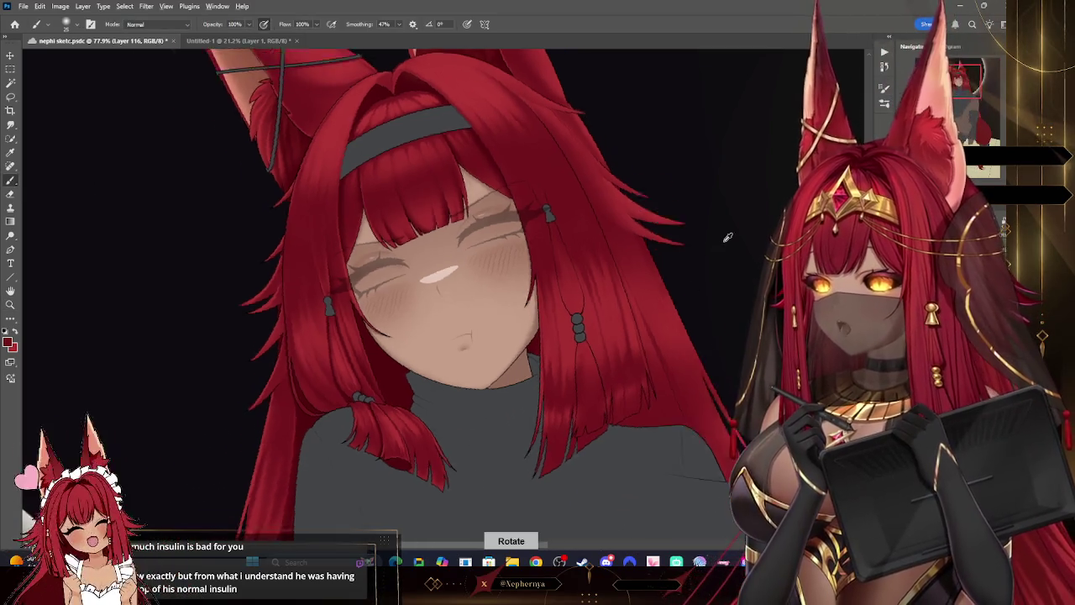
key(r)
key(r)
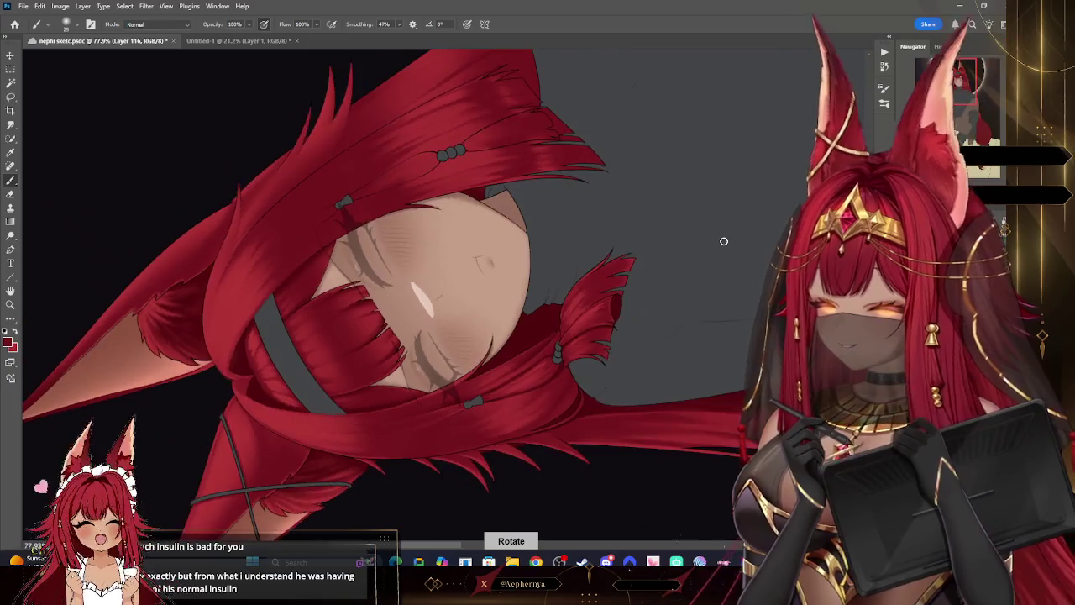
click(66, 25)
click(400, 192)
key(bracketleft)
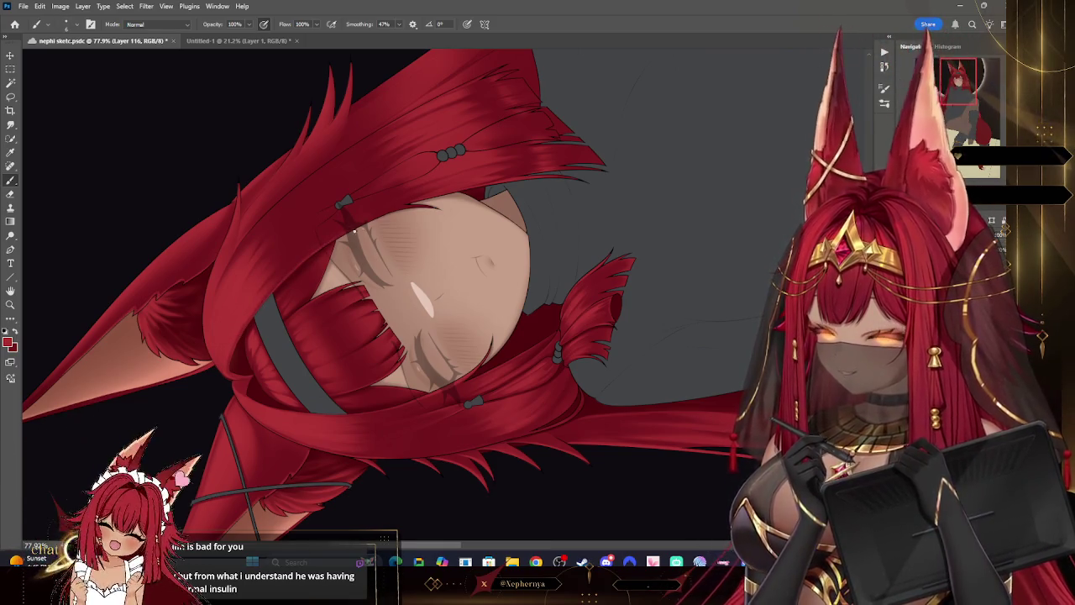
key(bracketright)
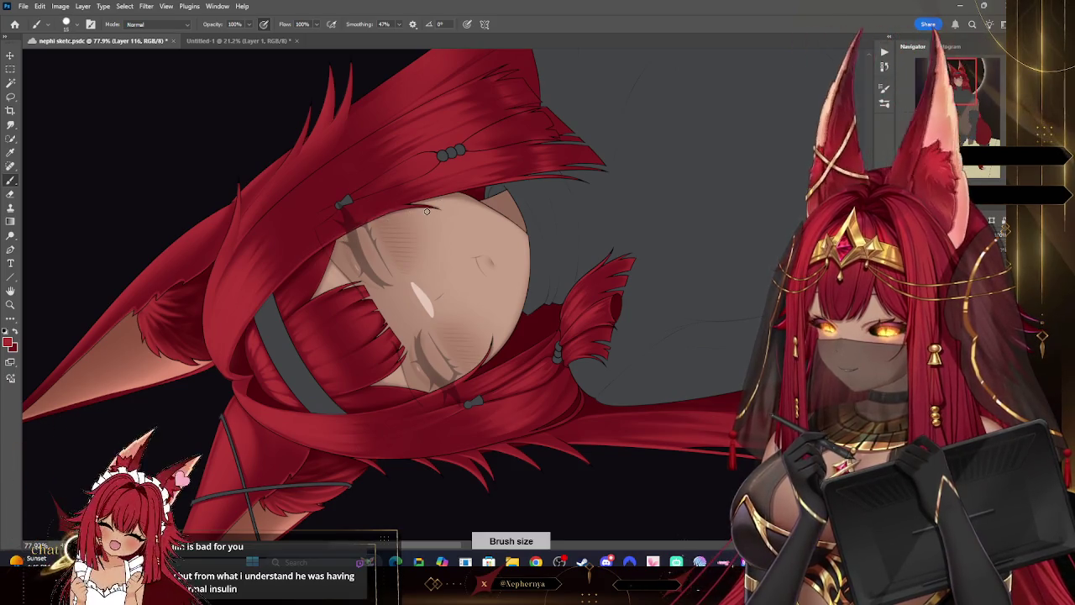
drag(588, 207, 589, 208)
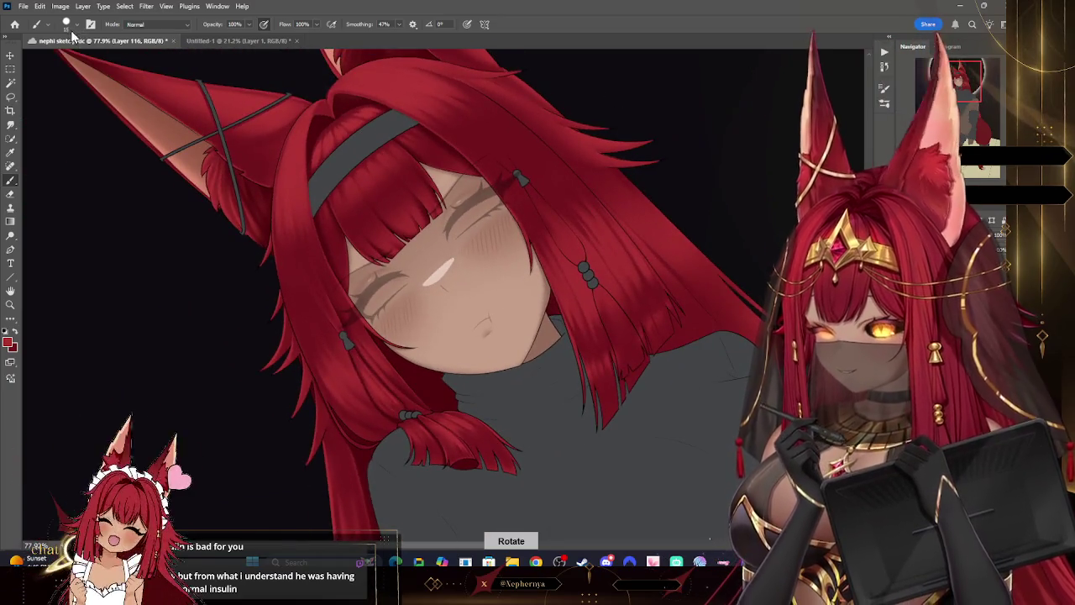
- Clean the hair strand ends with a tiny eraser tip, then zoom out on the figure
click(67, 25)
click(638, 415)
key(bracketright)
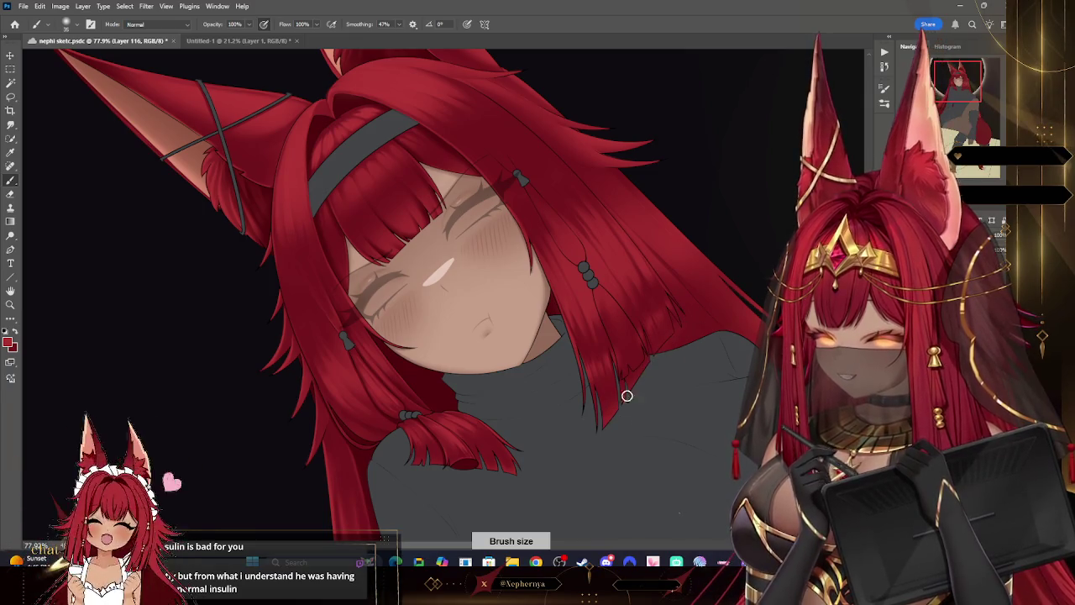
key(e)
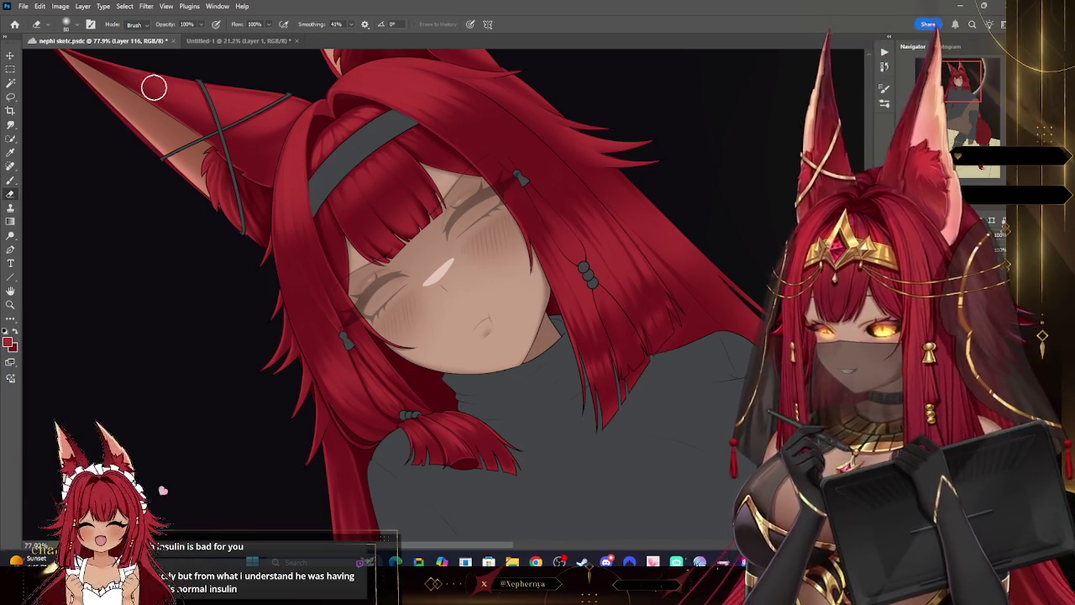
click(68, 25)
key(bracketleft)
key(bracketleft)
key(bracketleft)
key(bracketleft)
key(bracketleft)
key(bracketleft)
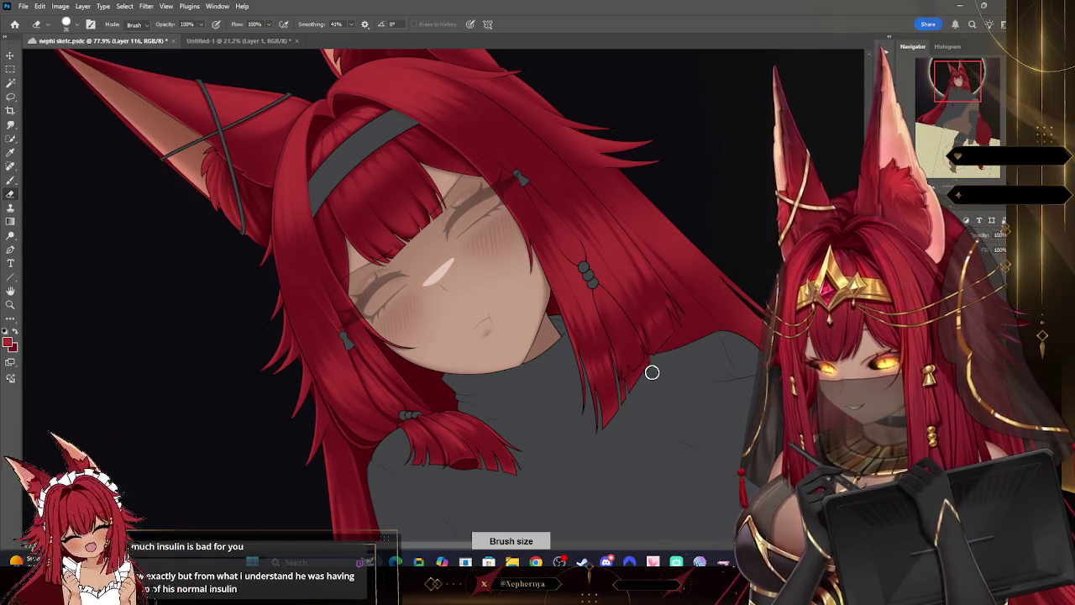
key(bracketleft)
key(bracketleft)
key(bracketleft)
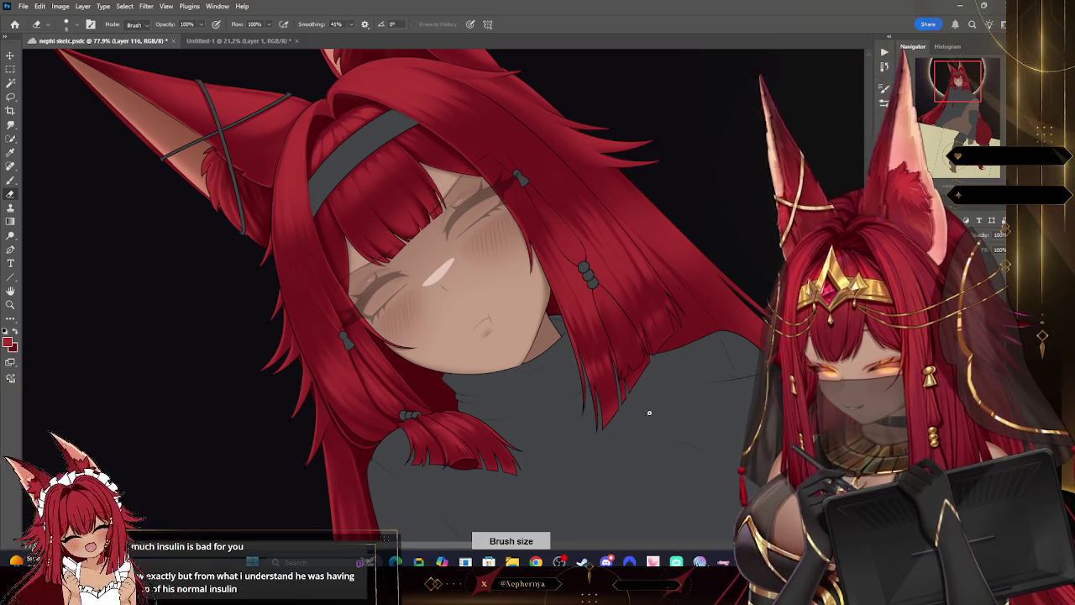
click(10, 304)
mouse_move(655, 144)
mouse_down()
mouse_move(585, 144)
mouse_move(655, 145)
mouse_up()
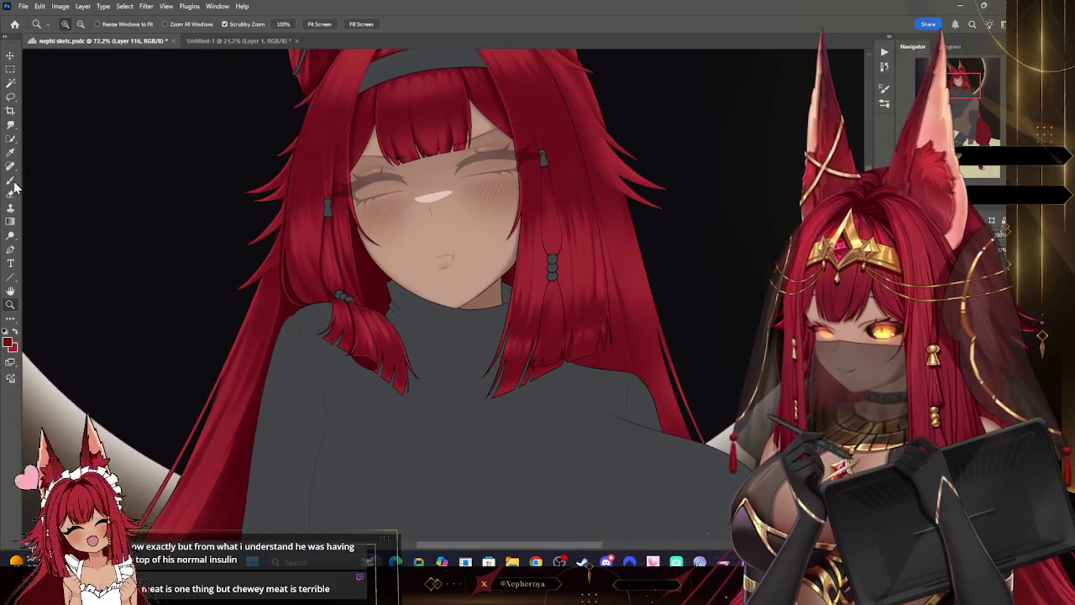
- Paint thin red hair strands over the sweater's right side with a 25–30 px brush, then tidy them with the Eraser
key(b)
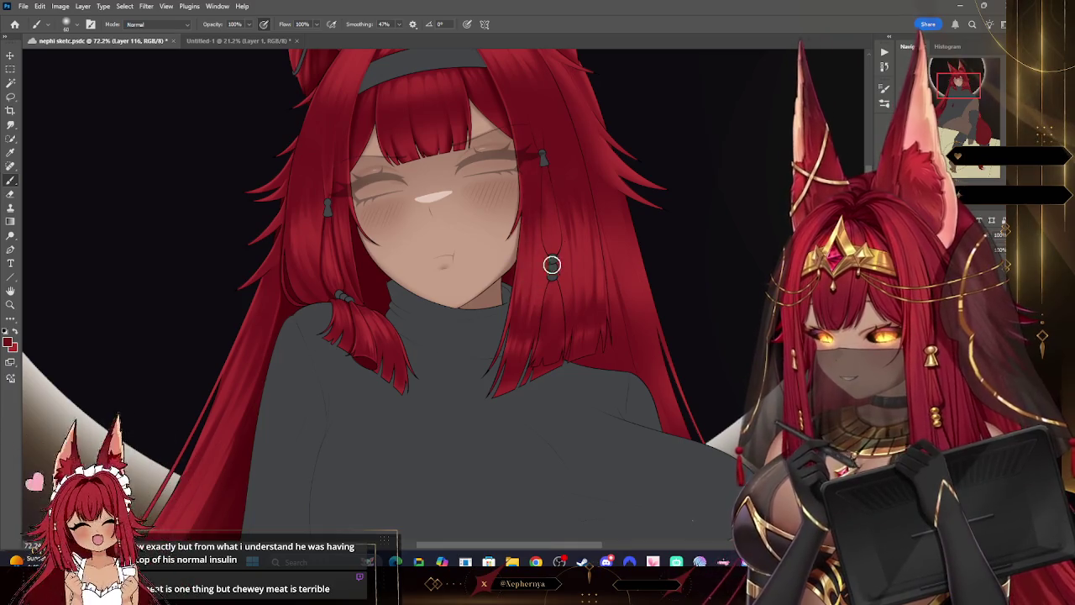
key(bracketleft)
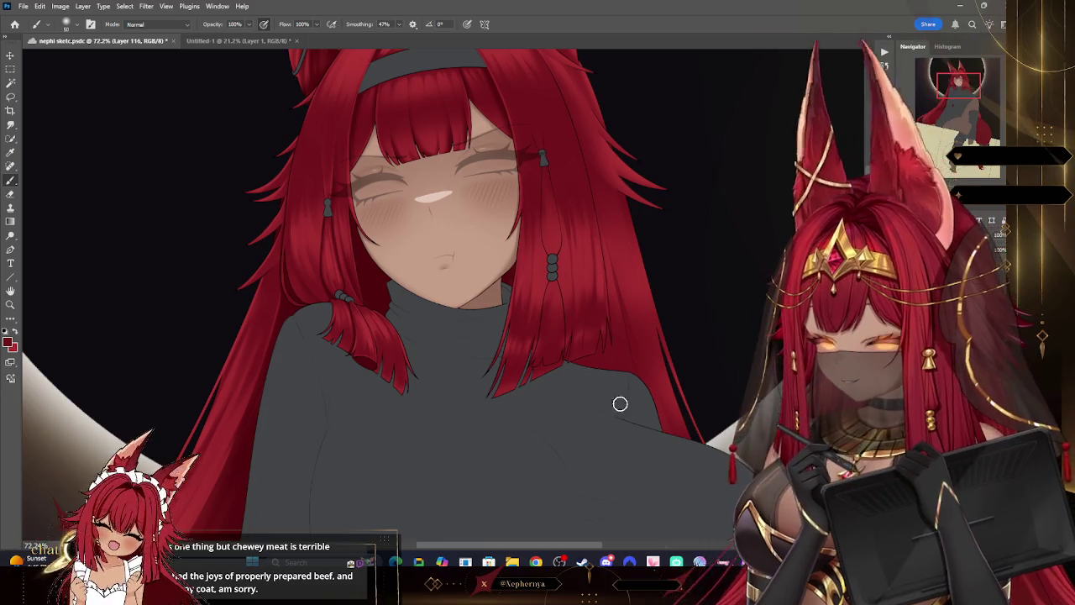
key(bracketleft)
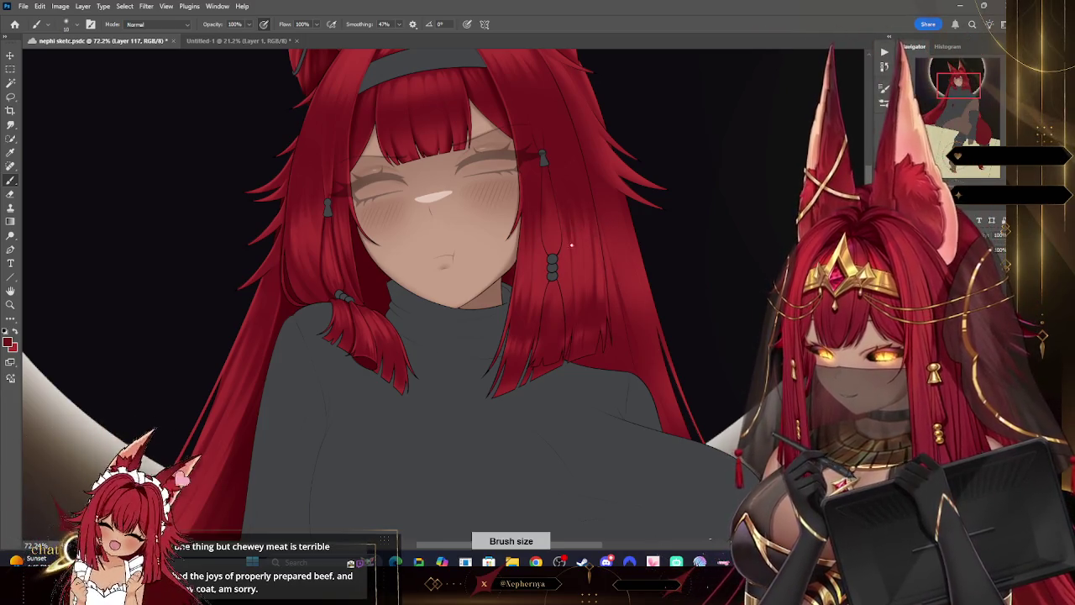
key(bracketright)
key(bracketright)
key(bracketright)
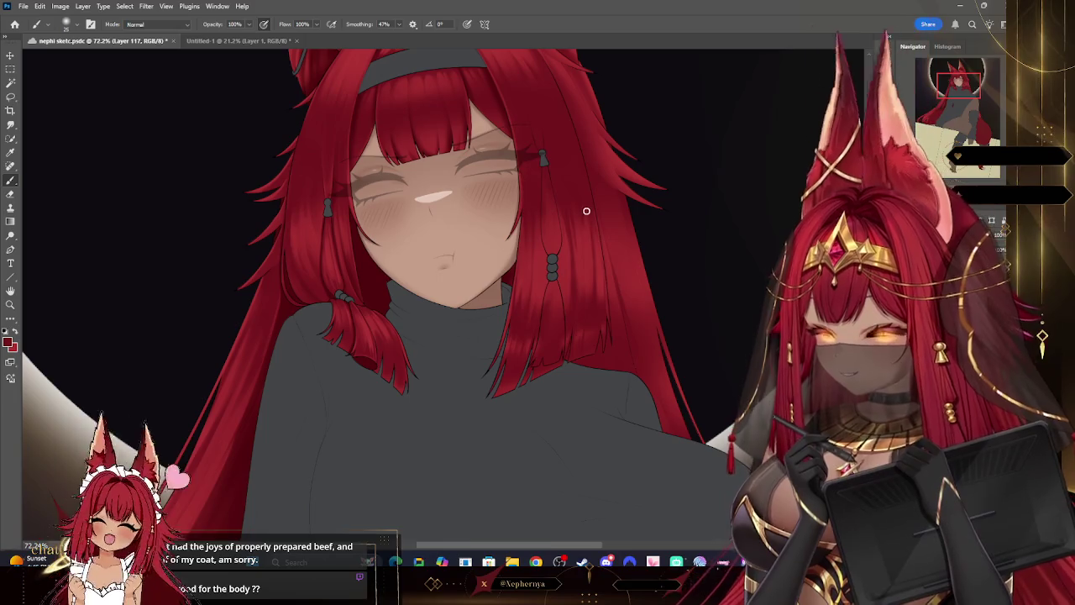
key(bracketright)
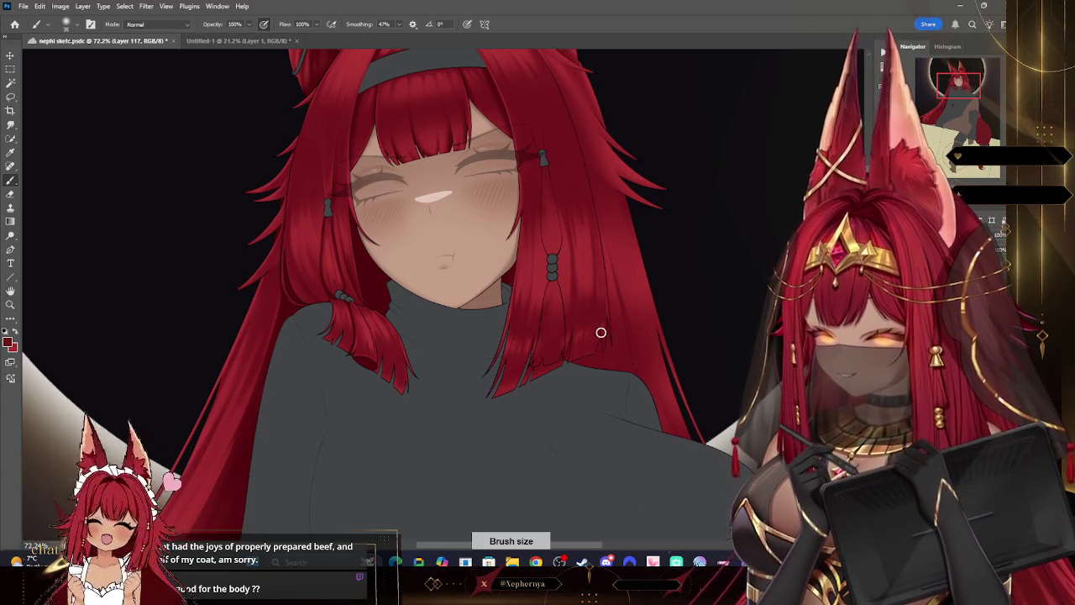
click(10, 194)
key(bracketleft)
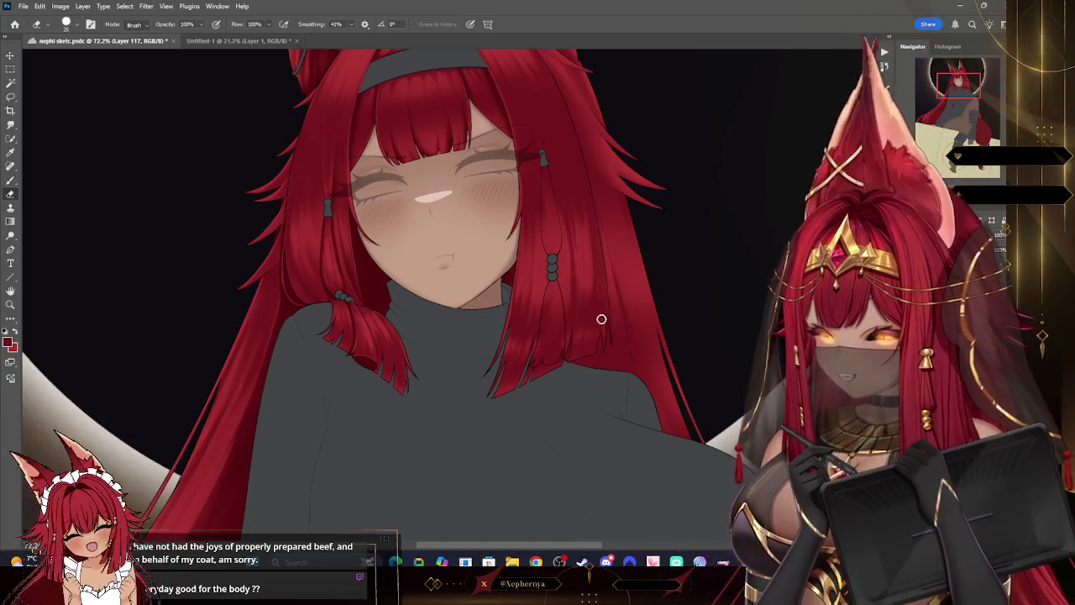
click(10, 305)
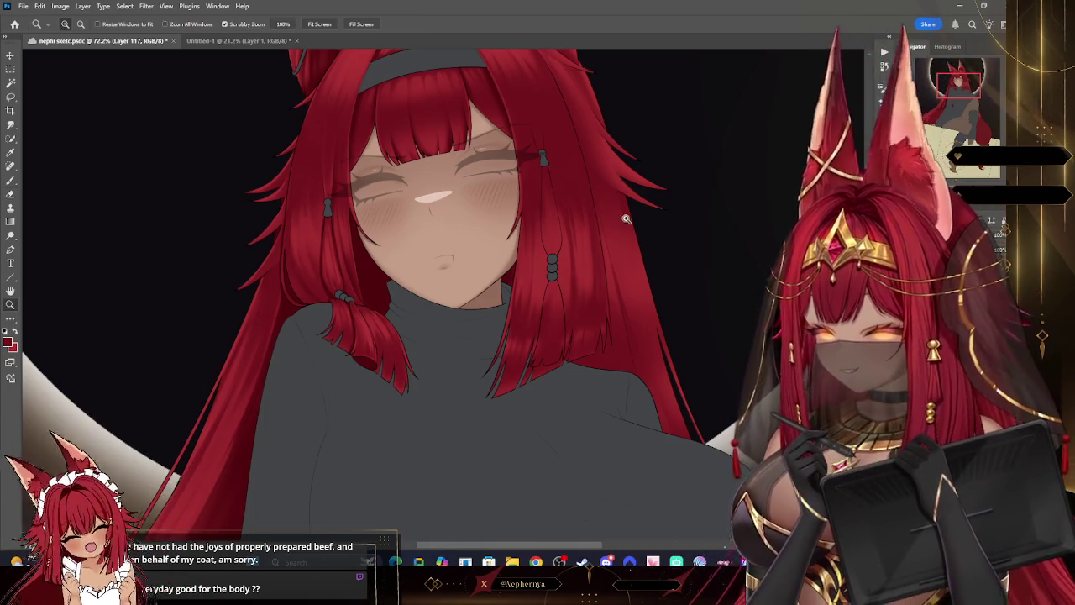
- Paint more strand detail into the red hair framing the face and draping over the shoulders
scroll(655, 214, down, 5)
scroll(689, 211, down, 2)
scroll(693, 206, up, 2)
scroll(701, 198, up, 5)
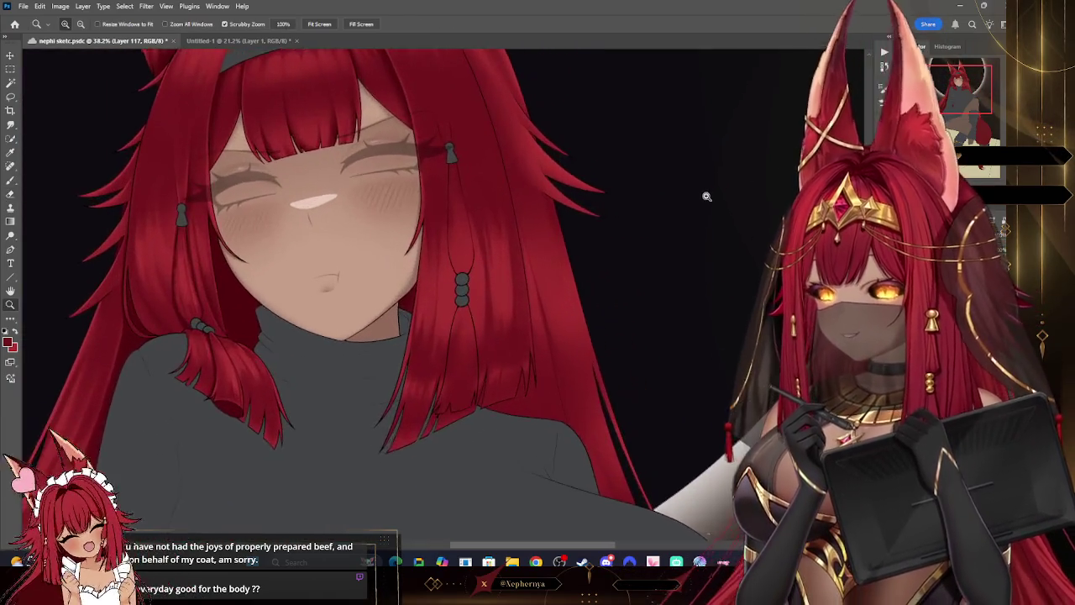
key(b)
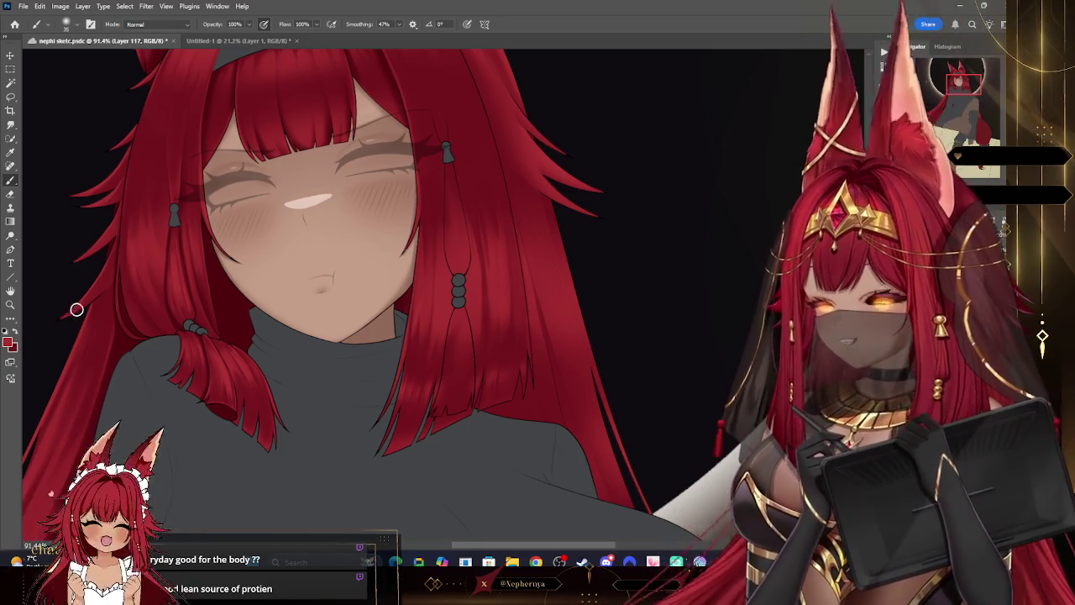
click(10, 304)
- Zoom out to view the whole figure against the eclipse, then zoom back in on the face and hair
drag(611, 156, 574, 220)
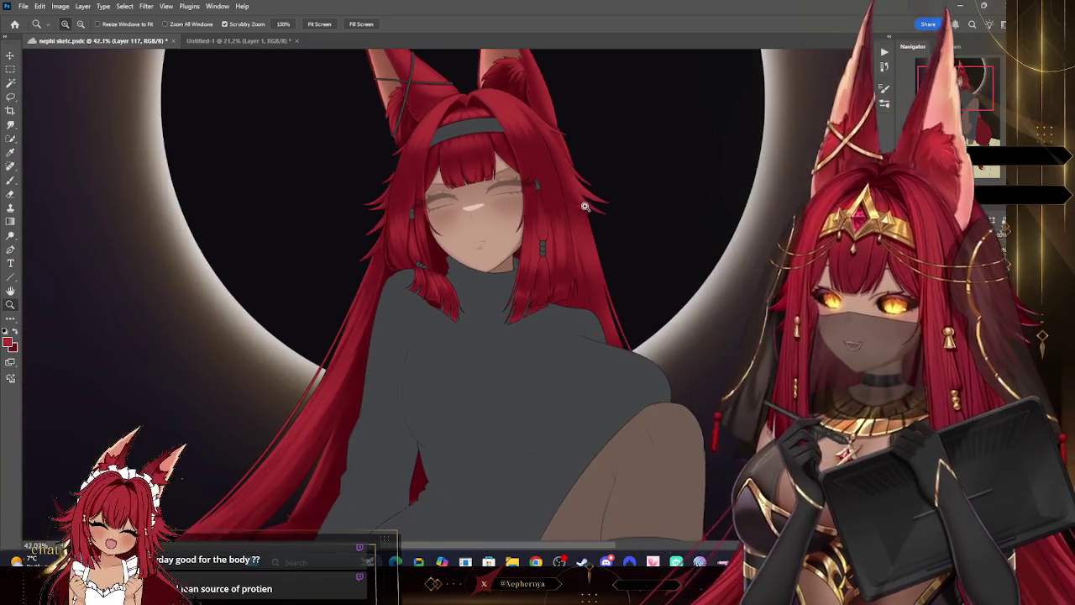
click(598, 180)
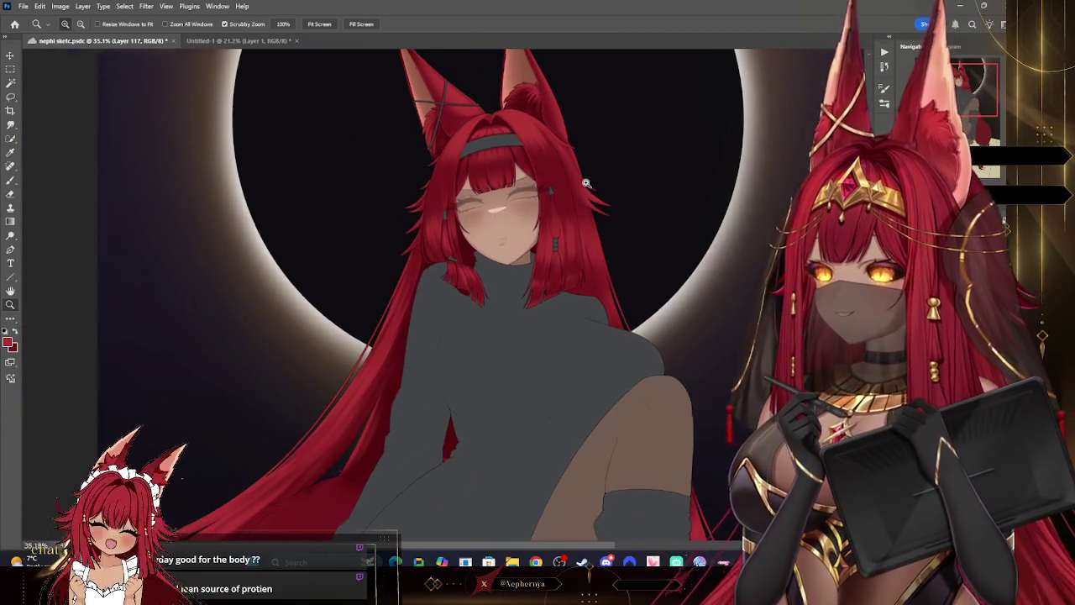
click(604, 178)
drag(604, 179, 550, 188)
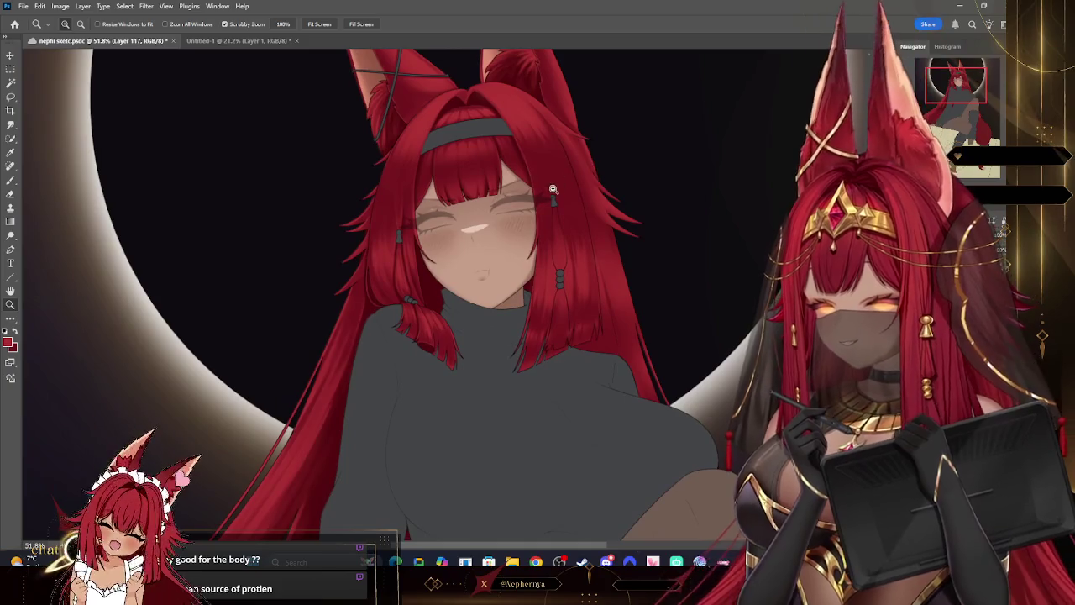
click(588, 244)
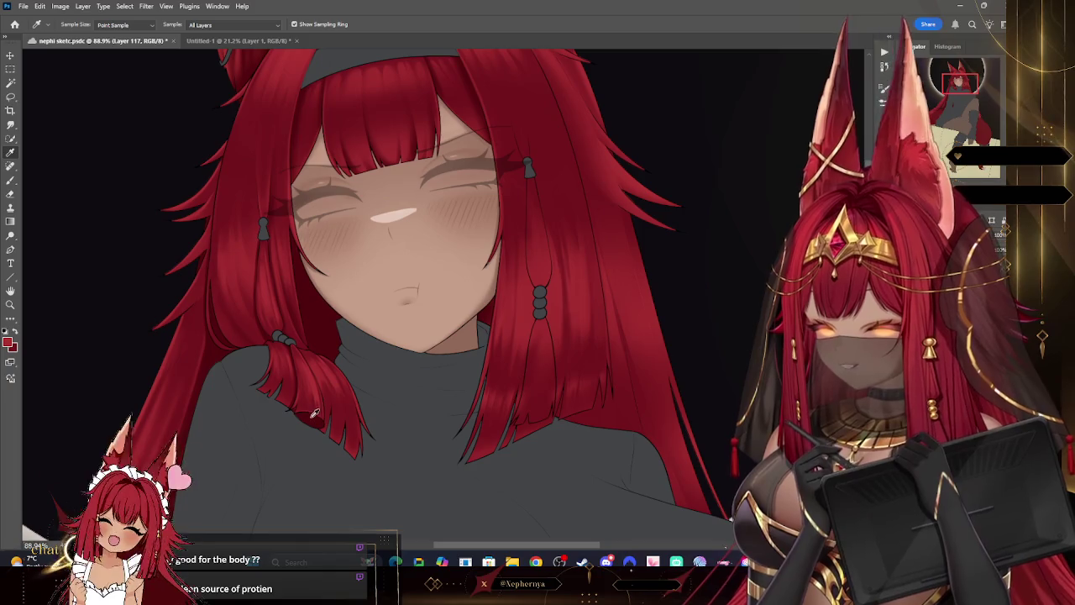
- Paint additional strand detail into the red hair around the face
key(b)
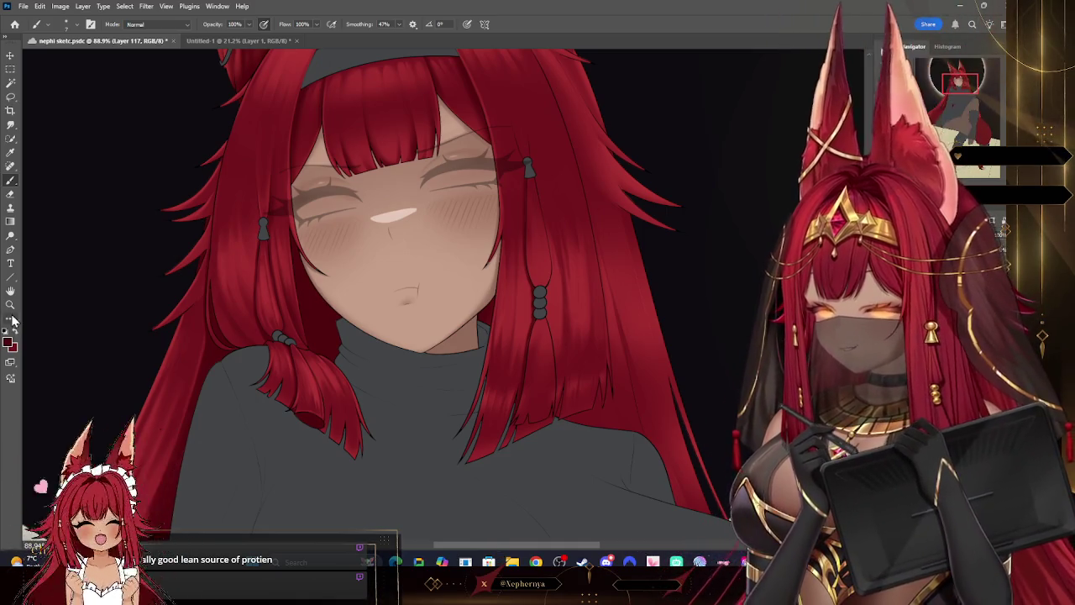
click(10, 305)
mouse_move(588, 177)
mouse_down()
mouse_move(507, 177)
mouse_move(554, 193)
mouse_up()
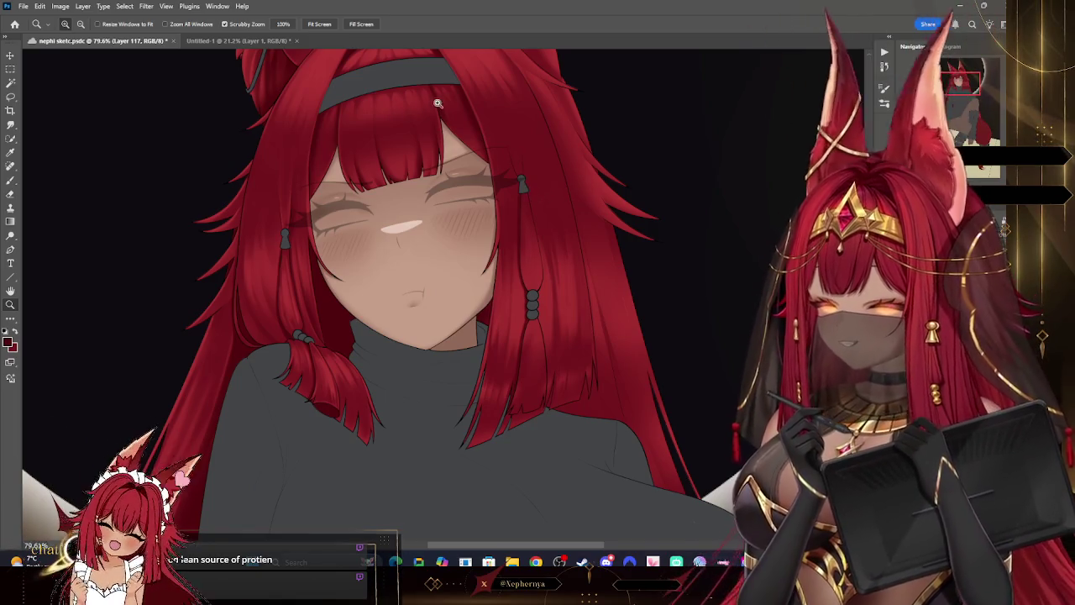
- Sample the existing hair reds and paint fine strands beside the face, undoing one stroke
click(10, 154)
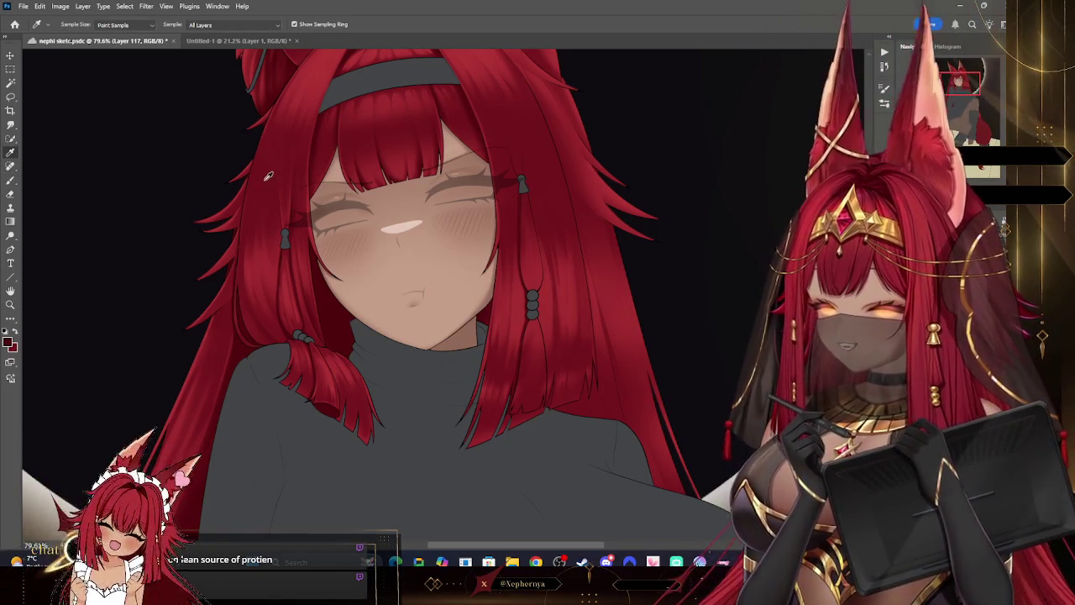
key(b)
right_click(112, 219)
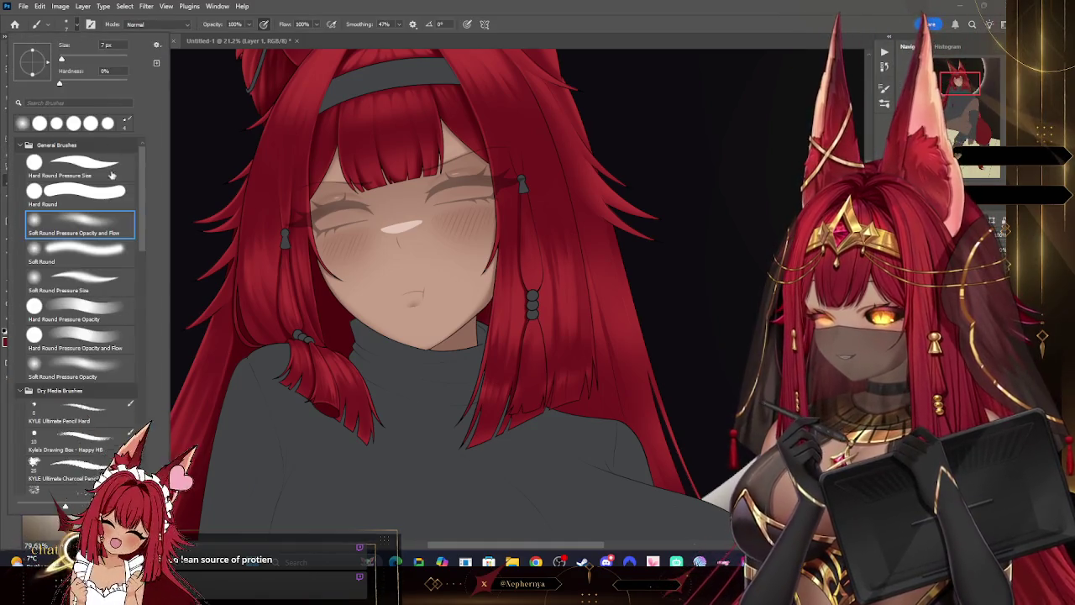
key(Escape)
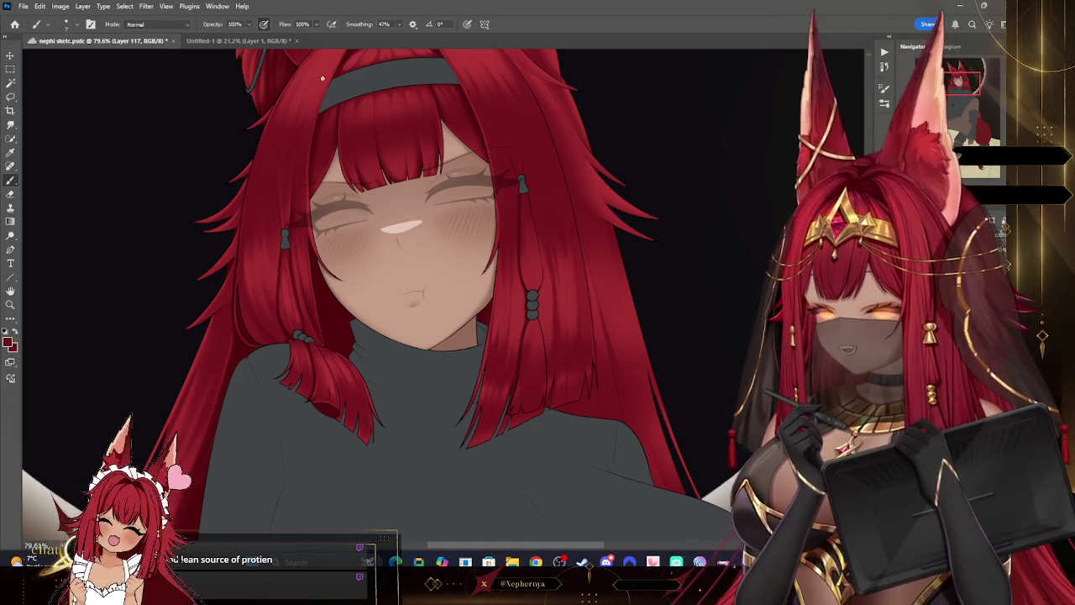
click(11, 156)
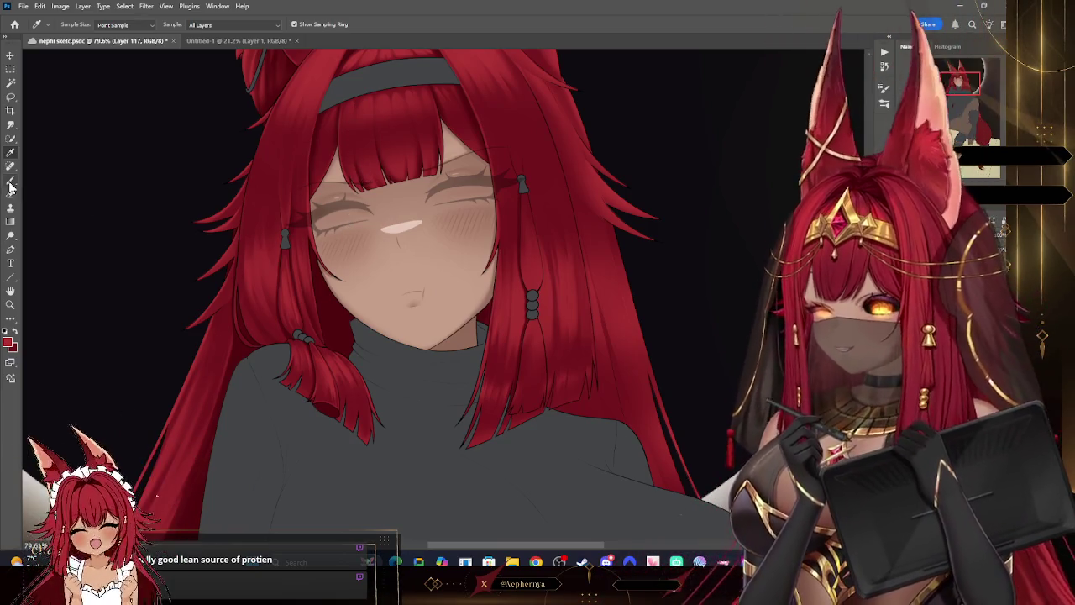
key(b)
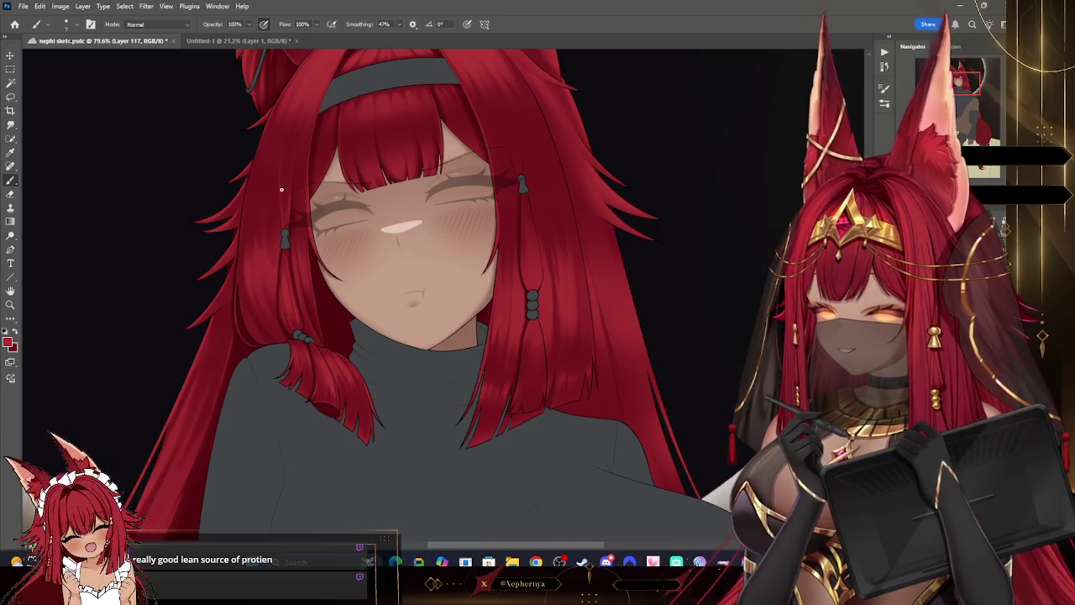
key(ctrl+z)
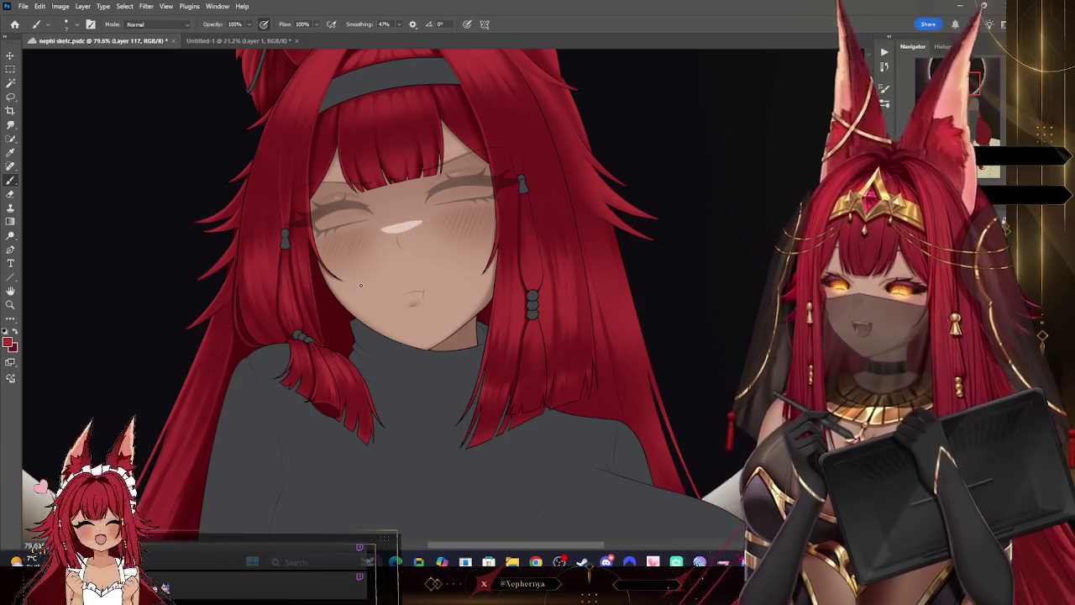
key(z)
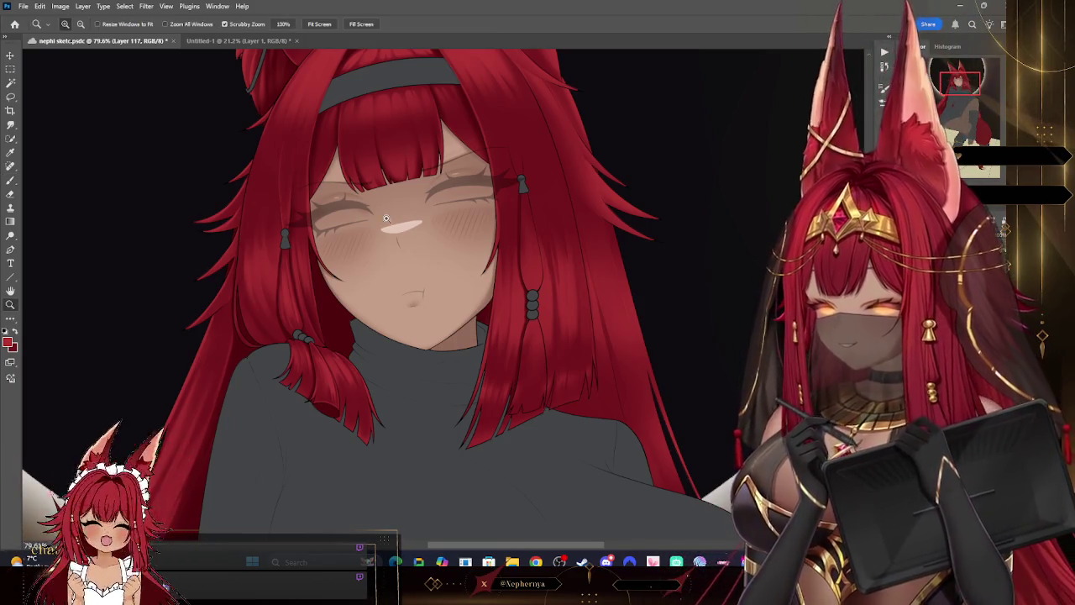
drag(495, 210, 477, 192)
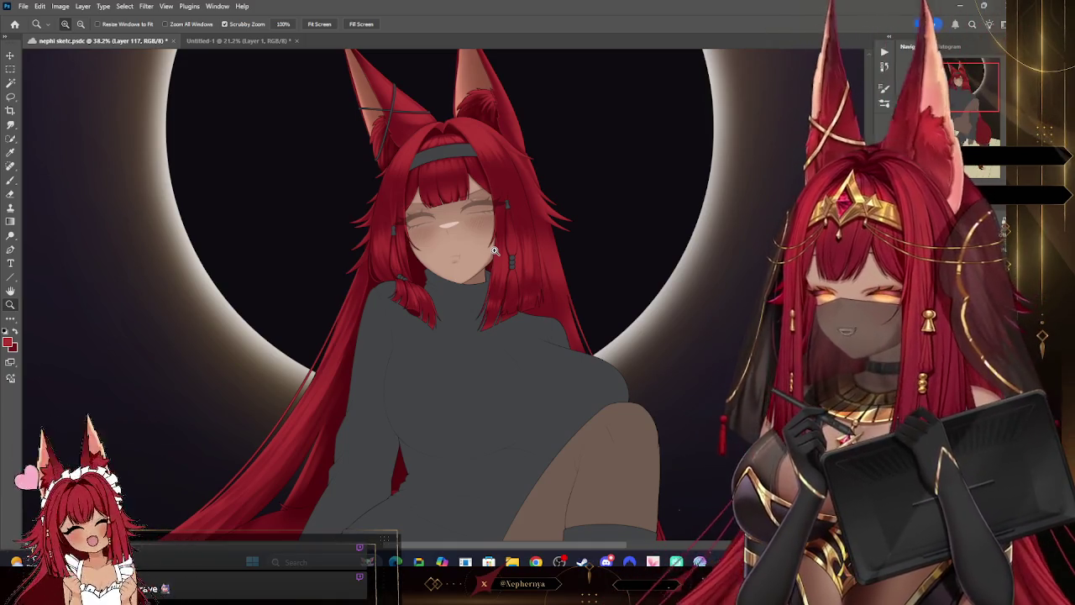
mouse_move(495, 117)
mouse_down()
mouse_move(547, 139)
mouse_move(530, 251)
mouse_move(491, 249)
mouse_up()
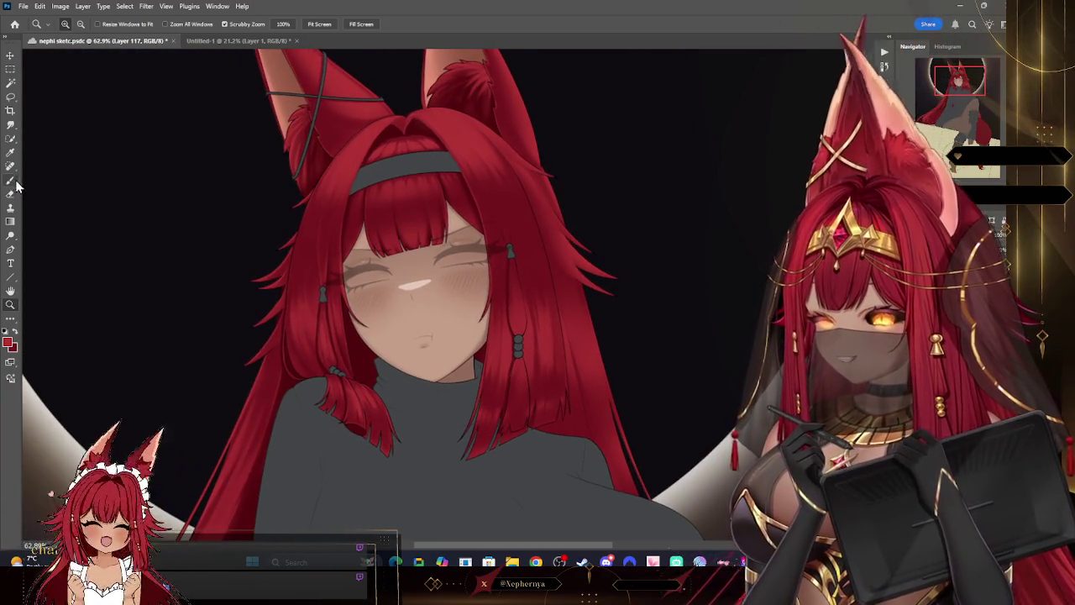
key(b)
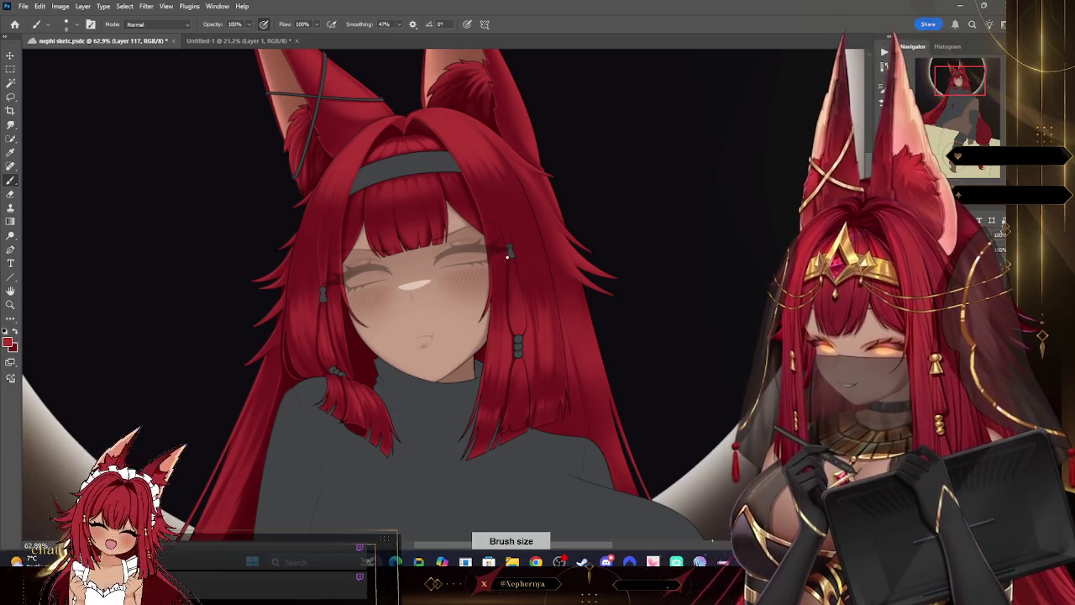
key(ctrl+z)
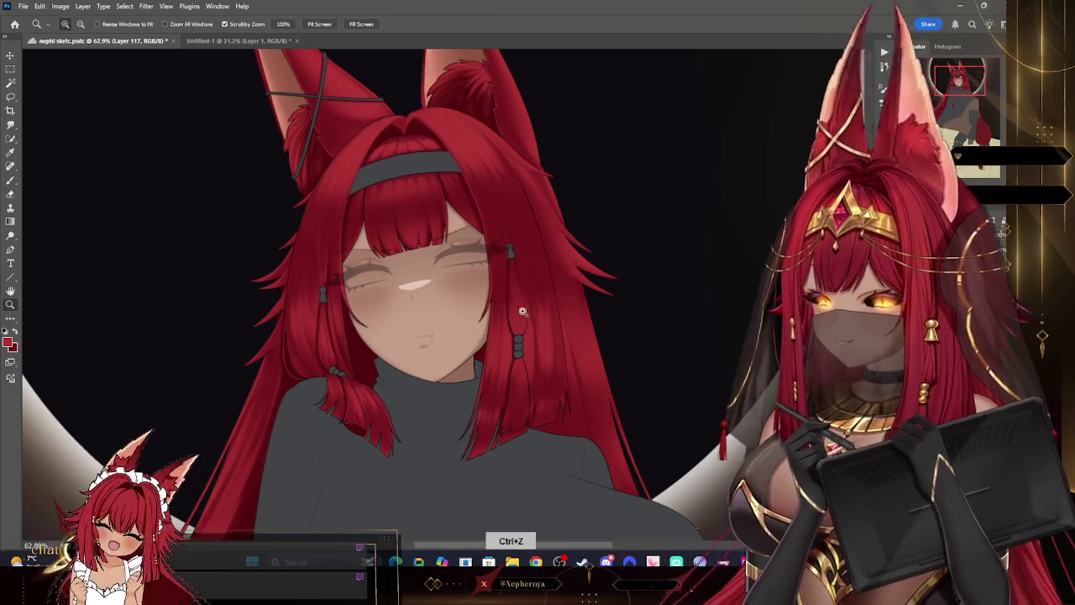
drag(506, 302, 555, 309)
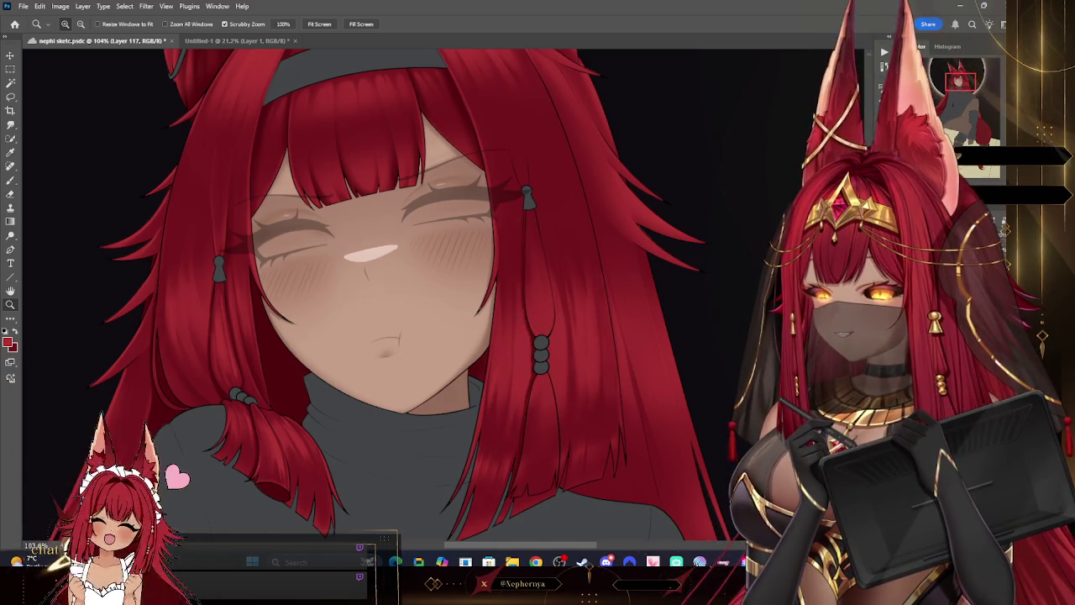
scroll(378, 294, down, 2)
scroll(378, 294, down, 2)
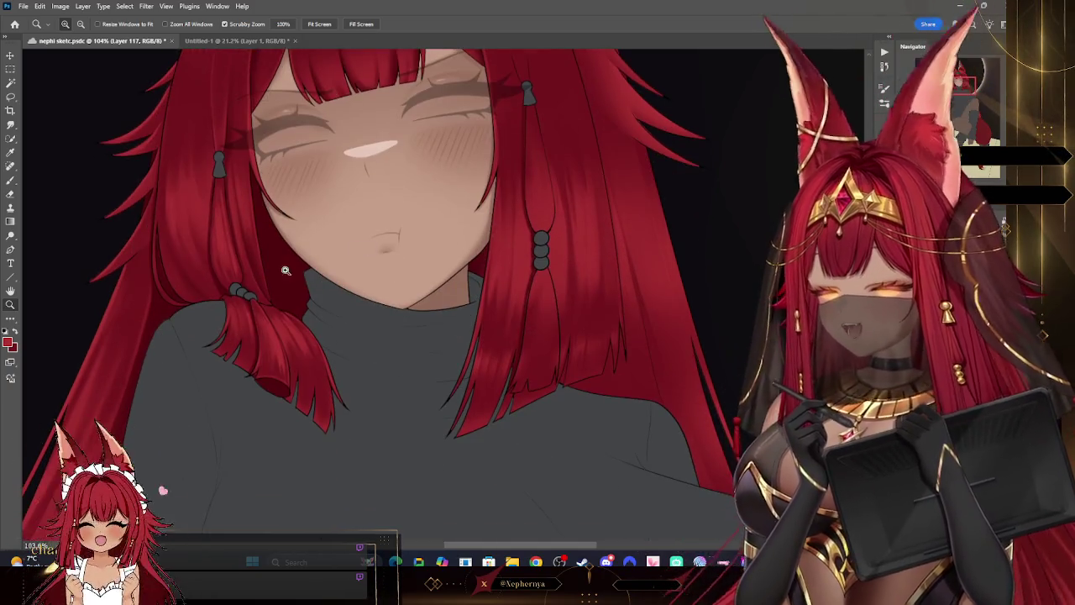
click(10, 179)
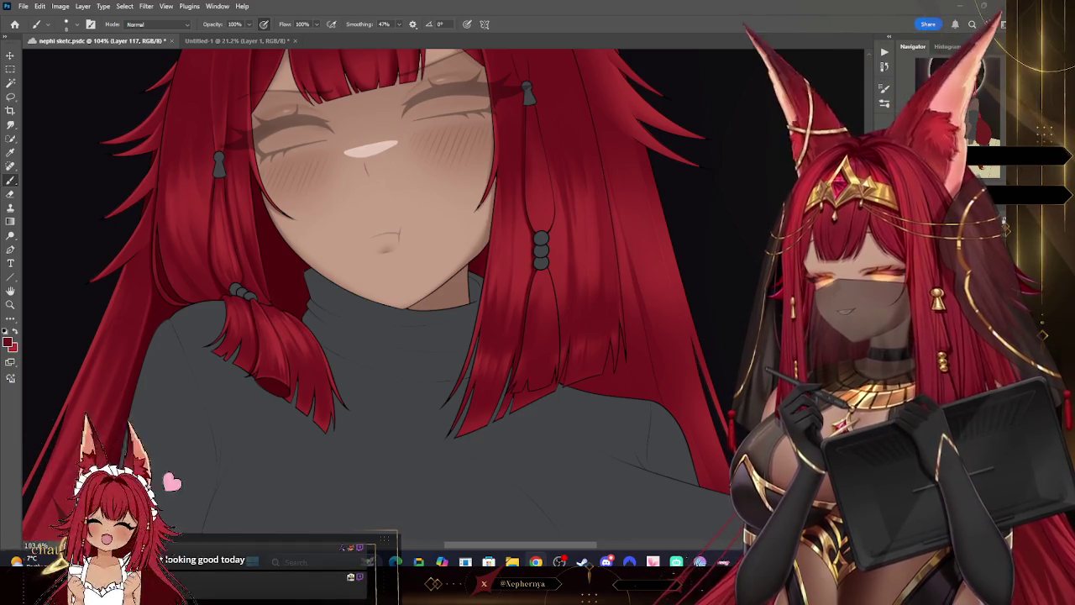
drag(962, 87, 953, 84)
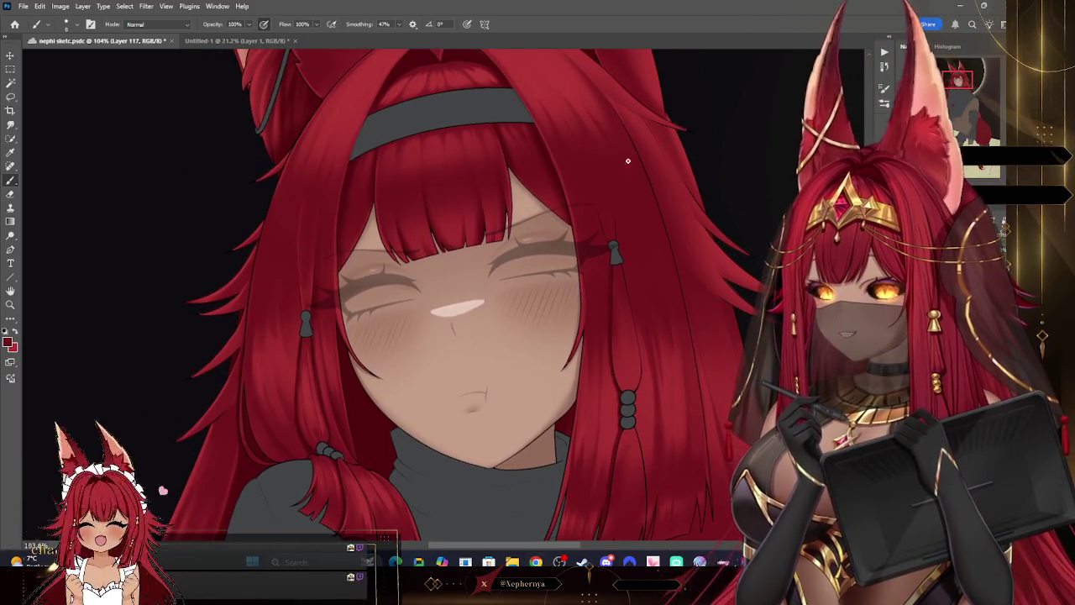
key(z)
alt+click(616, 233)
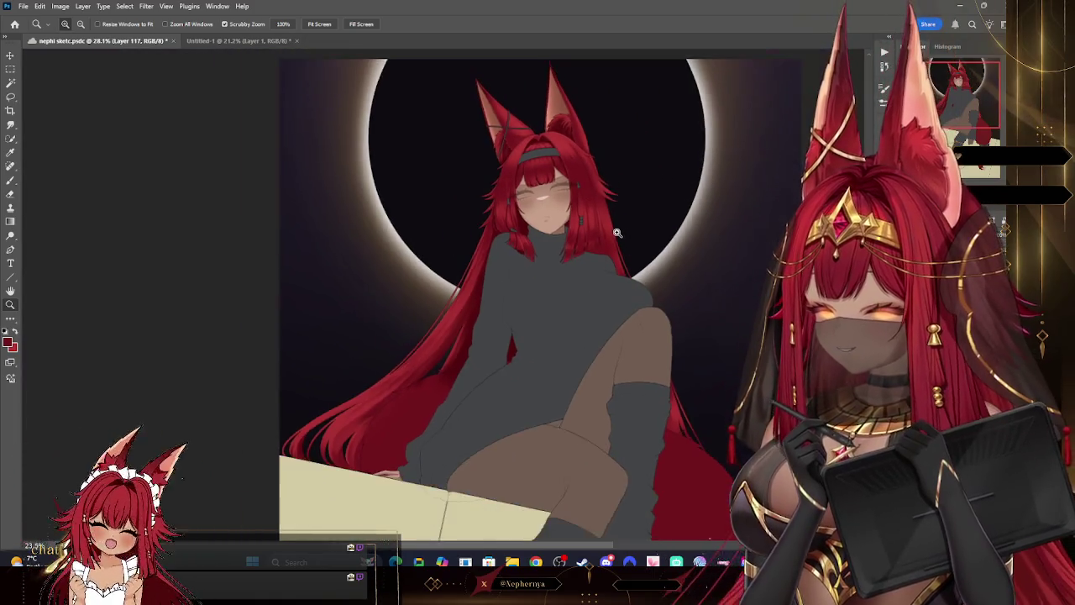
mouse_move(616, 232)
mouse_down()
mouse_move(608, 236)
mouse_move(647, 209)
mouse_move(613, 214)
mouse_move(631, 210)
mouse_move(608, 201)
mouse_up()
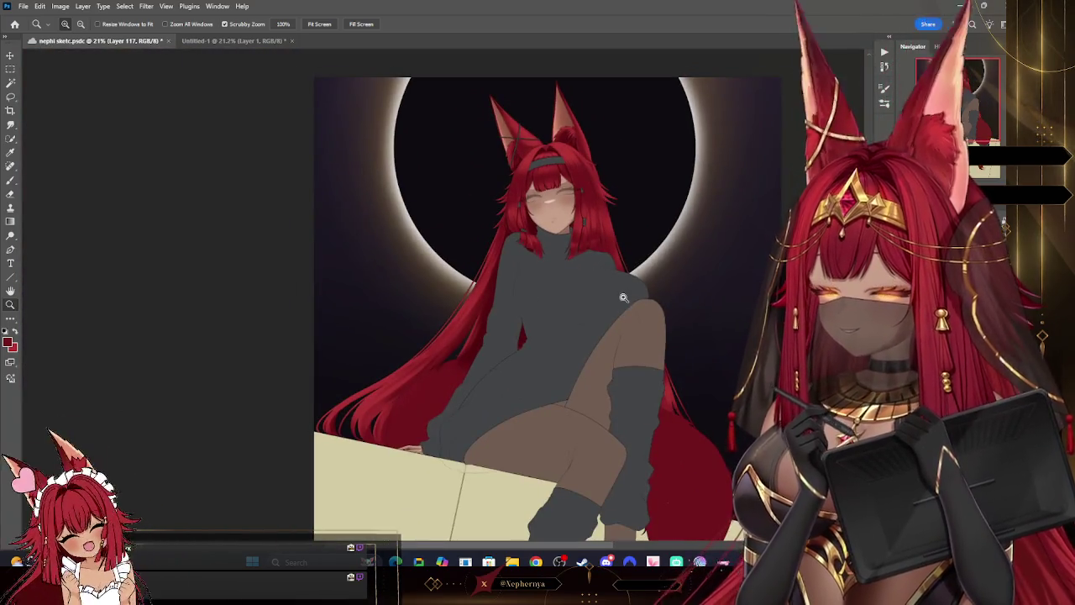
mouse_move(660, 216)
mouse_down()
mouse_move(679, 211)
mouse_move(629, 193)
mouse_move(650, 198)
mouse_up()
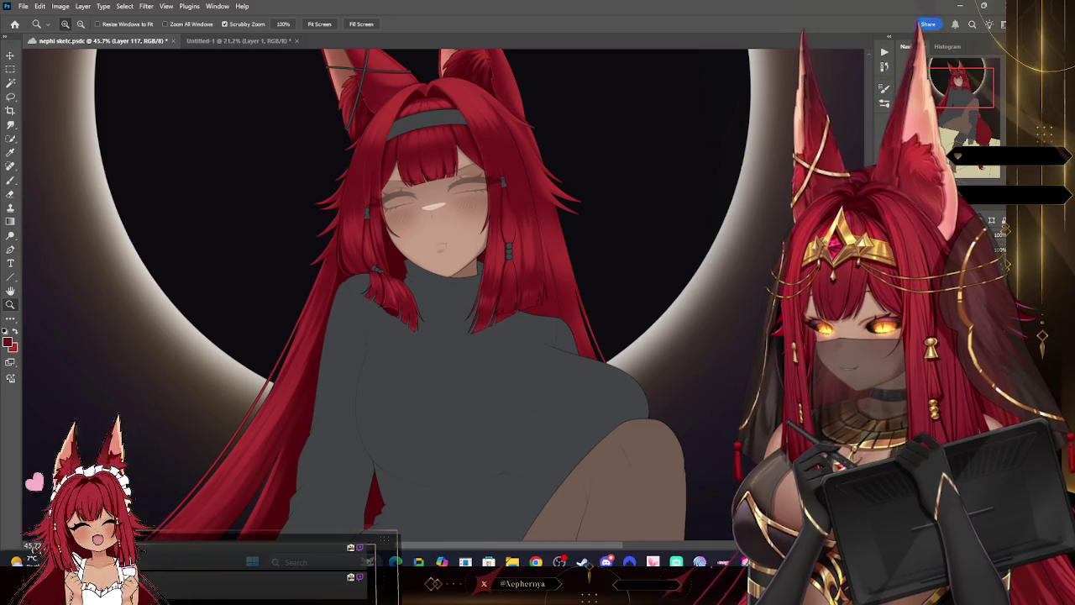
right_click(75, 210)
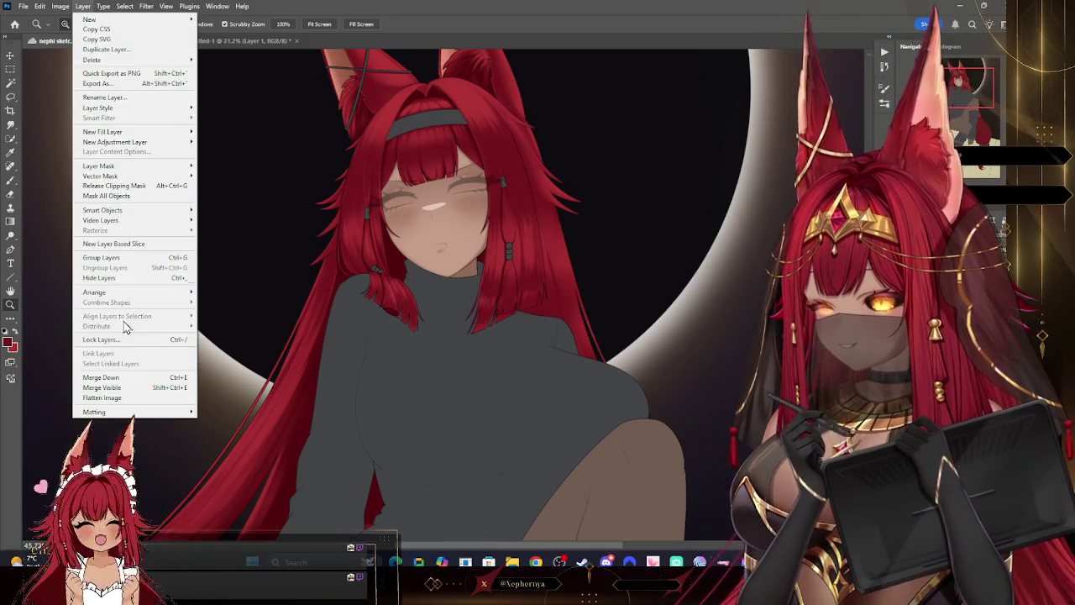
- Merge Layer 117 down through to Layer 113 with four successive Merge Down commands
click(134, 377)
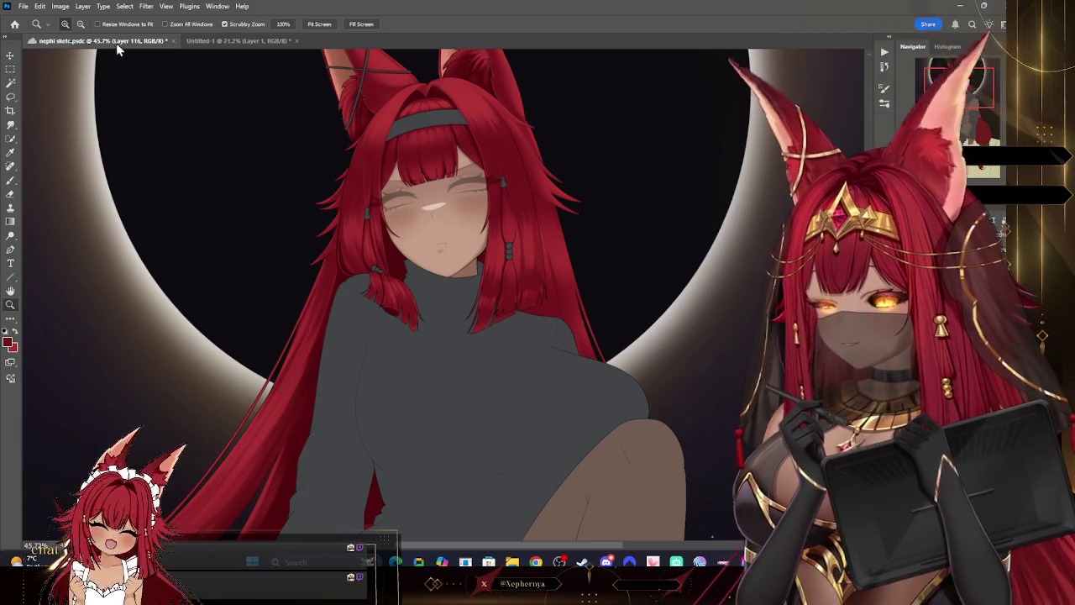
right_click(73, 84)
click(134, 377)
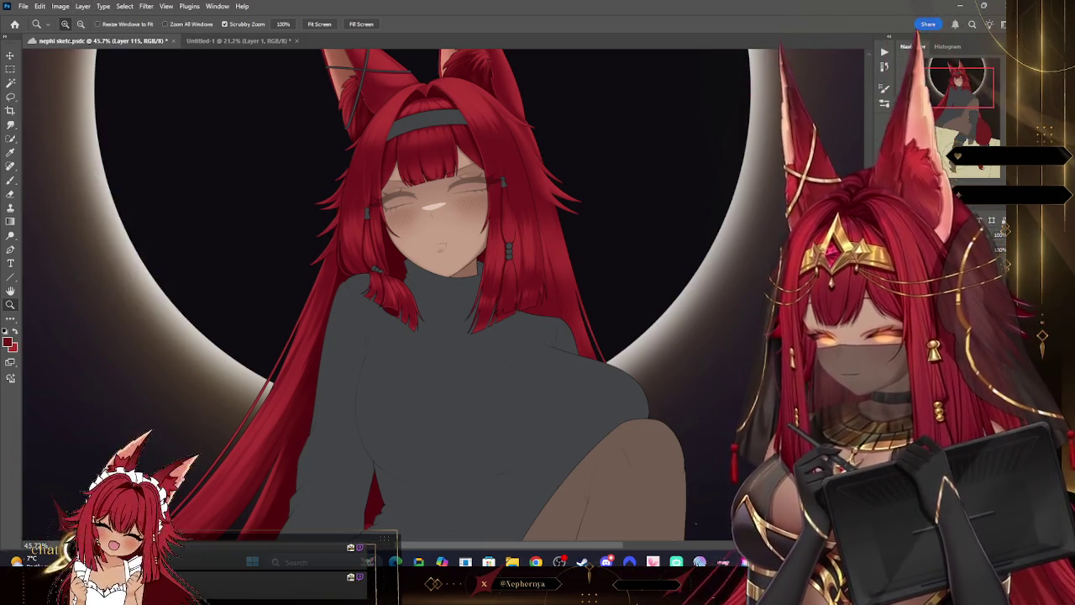
click(82, 7)
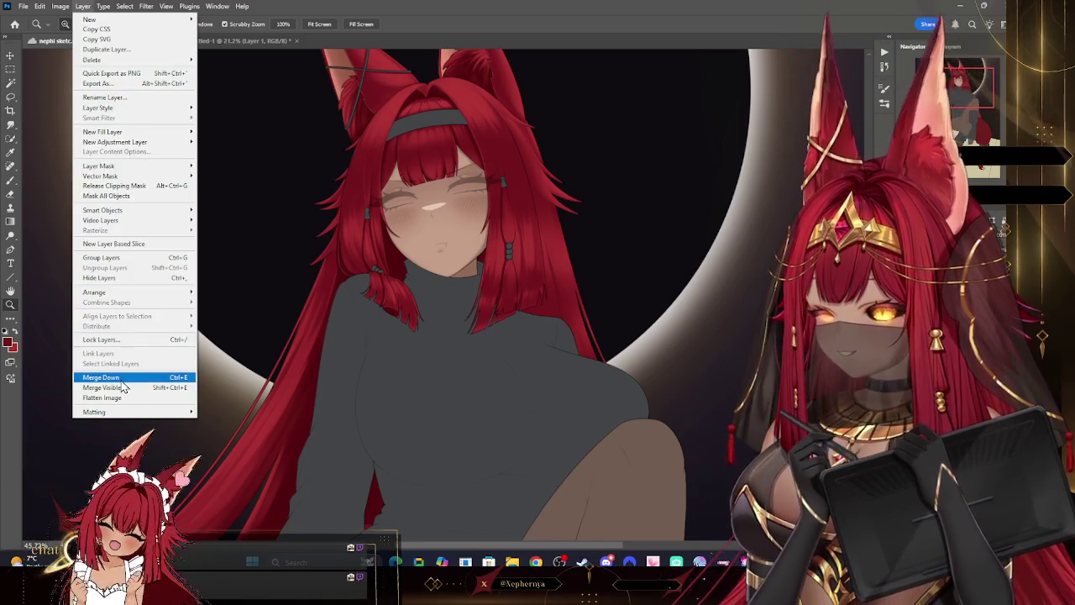
click(121, 379)
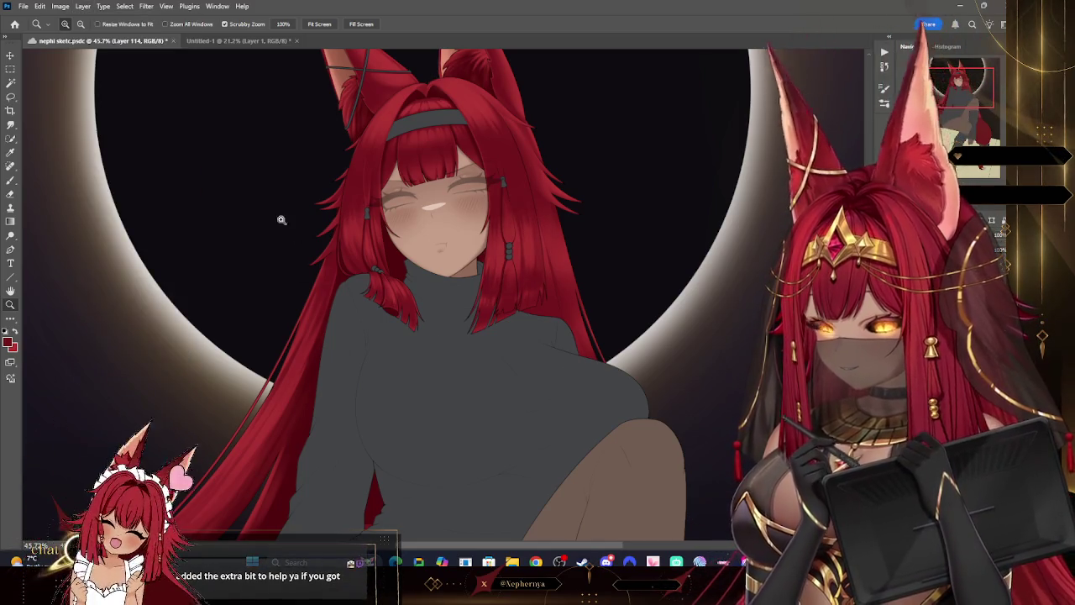
click(82, 7)
click(121, 379)
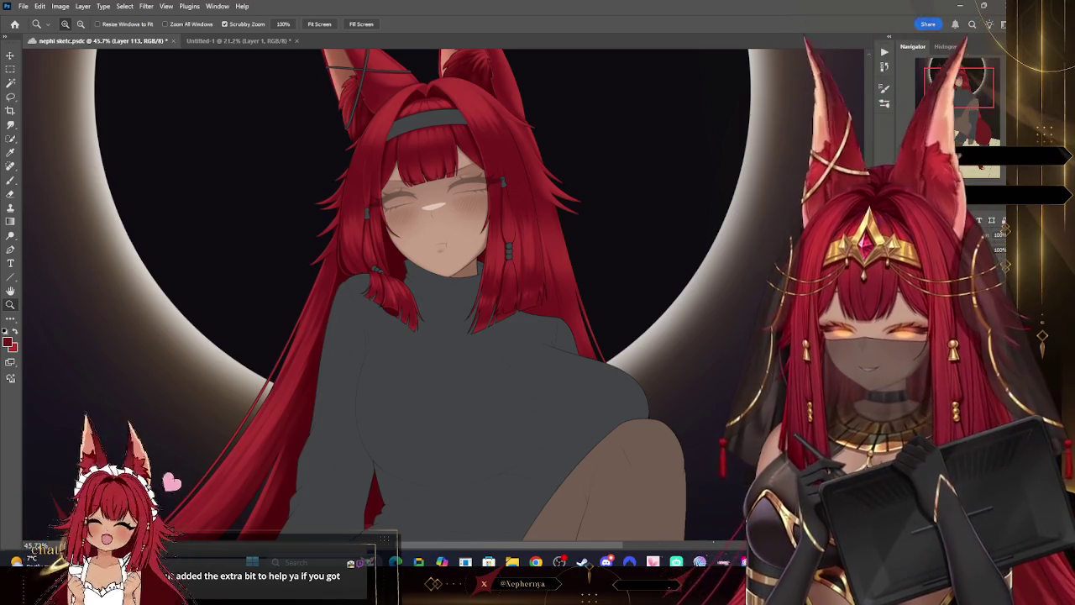
scroll(612, 271, down, 5)
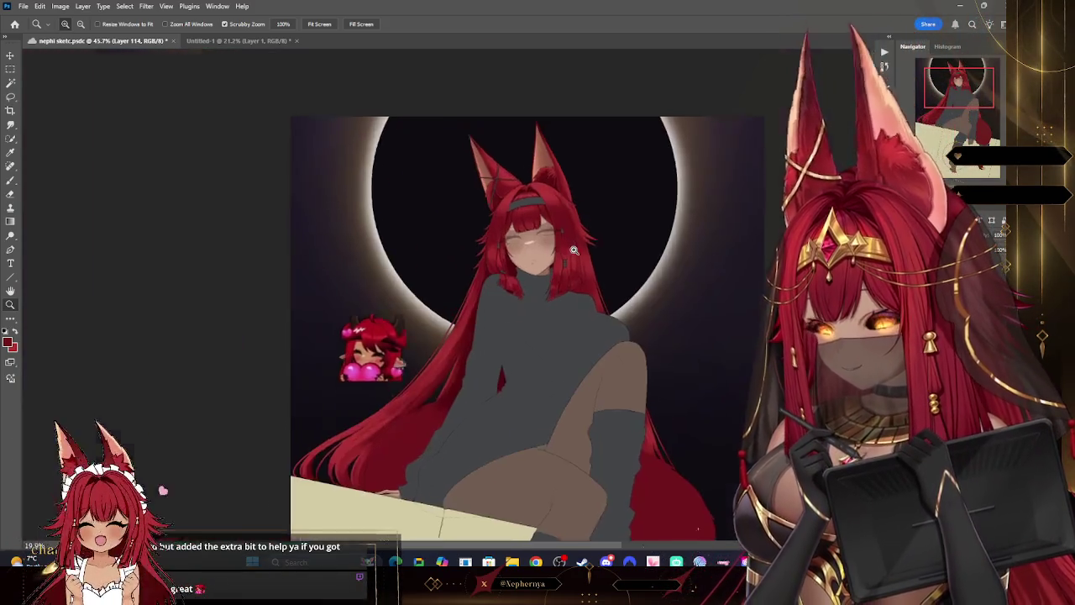
scroll(658, 303, up, 1)
scroll(652, 302, up, 2)
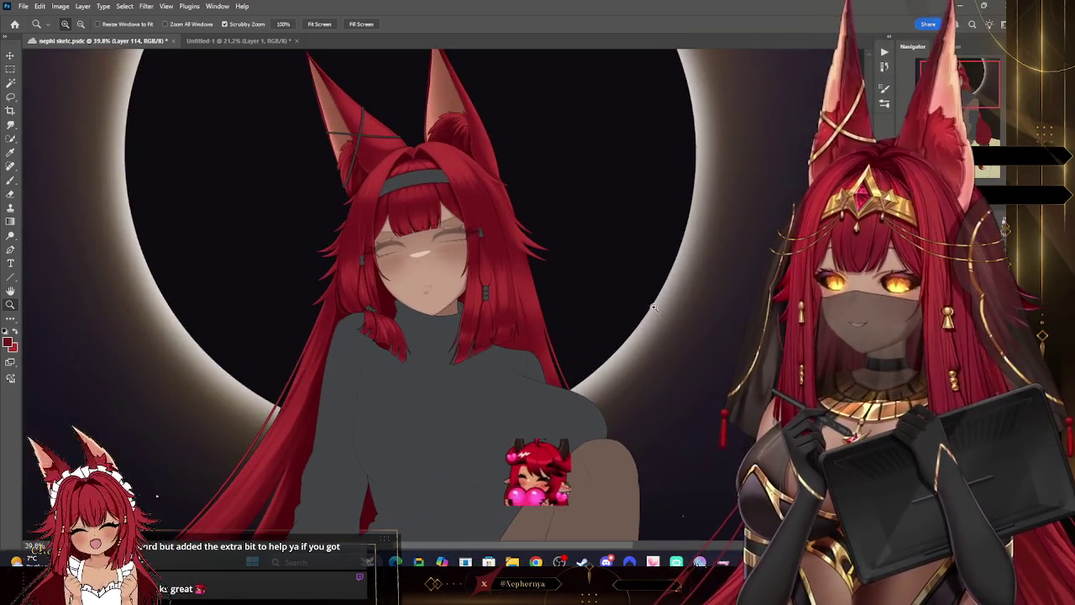
scroll(646, 302, up, 1)
scroll(645, 302, up, 1)
scroll(635, 300, up, 1)
scroll(576, 295, up, 1)
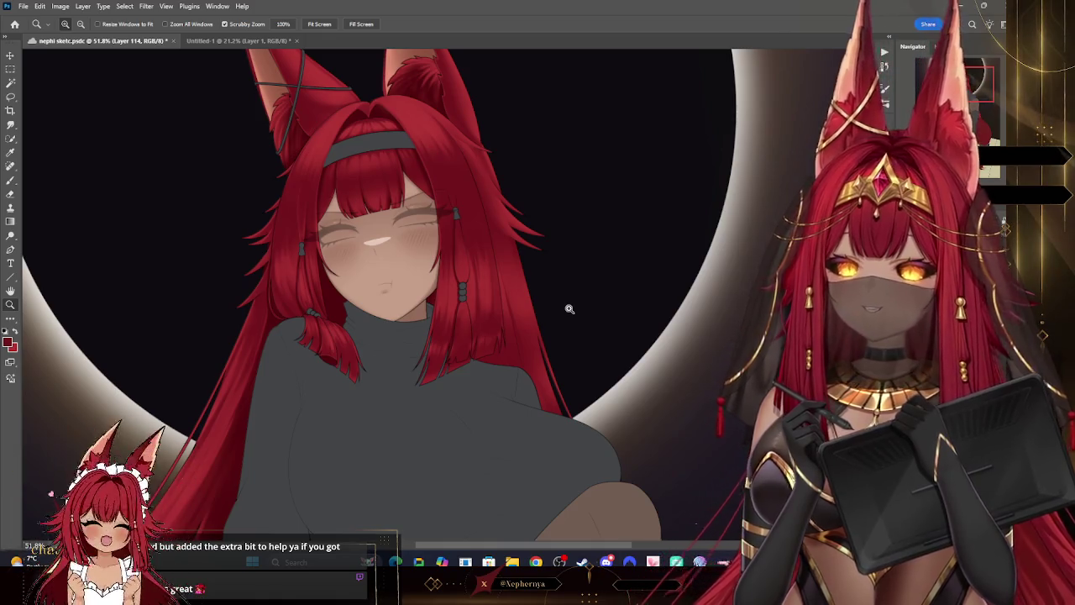
scroll(483, 239, up, 2)
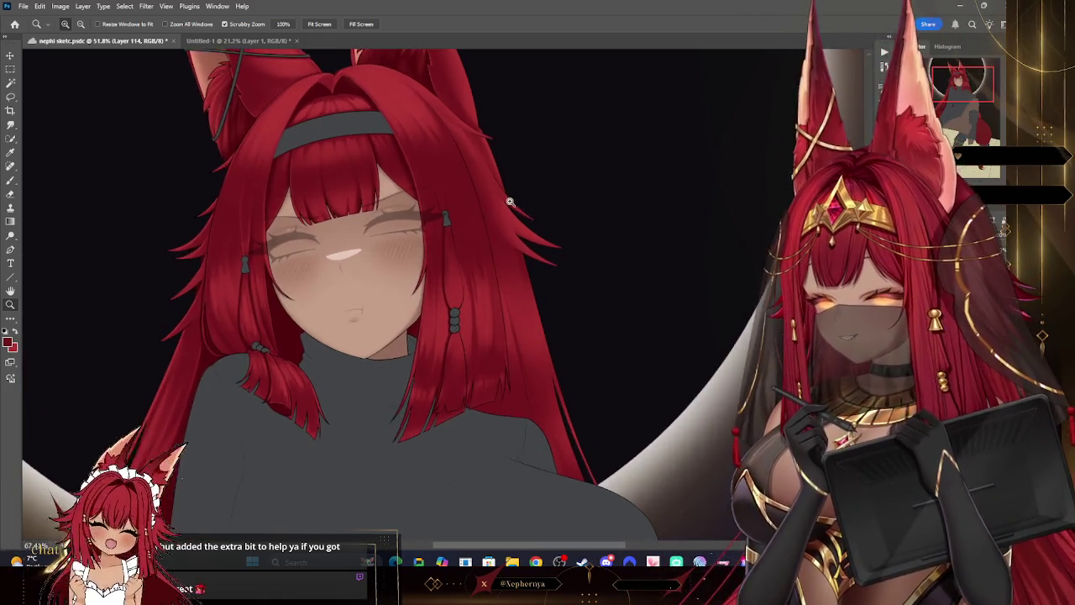
key(b)
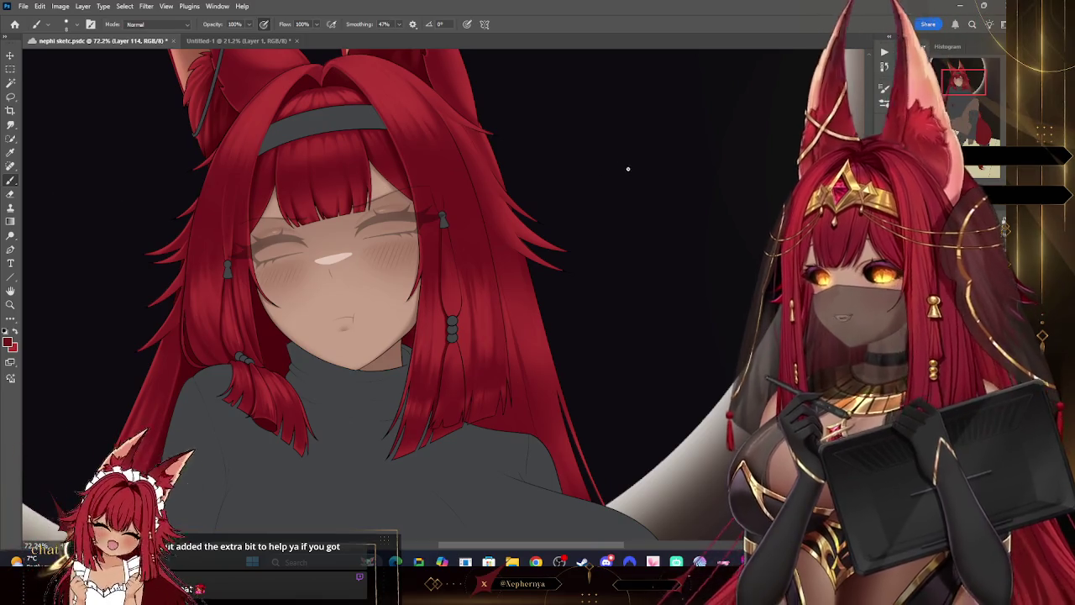
scroll(703, 133, down, 3)
scroll(702, 133, down, 3)
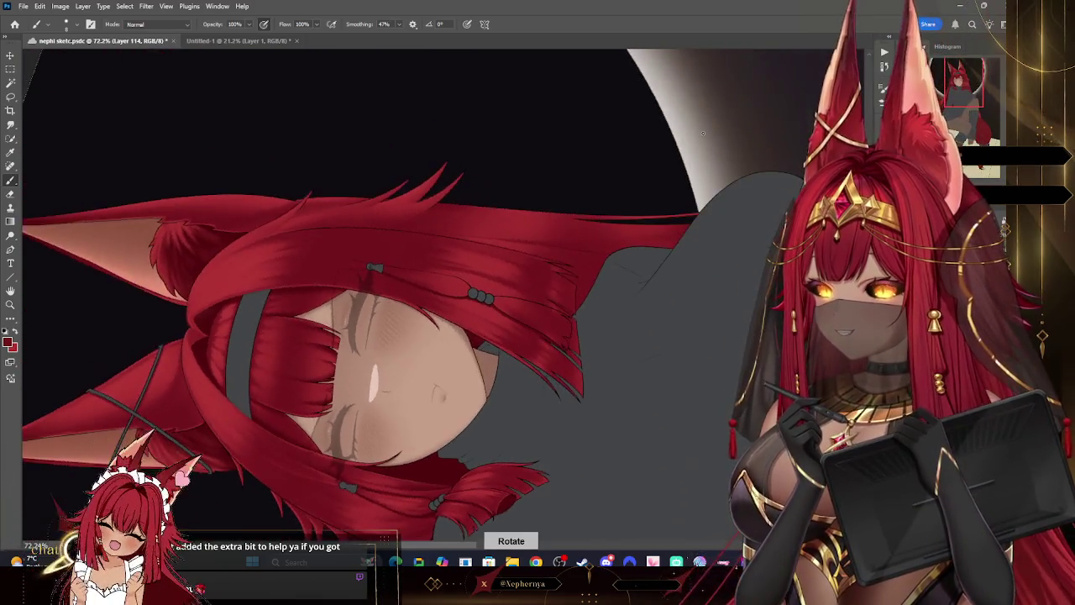
scroll(703, 133, down, 3)
scroll(703, 133, down, 2)
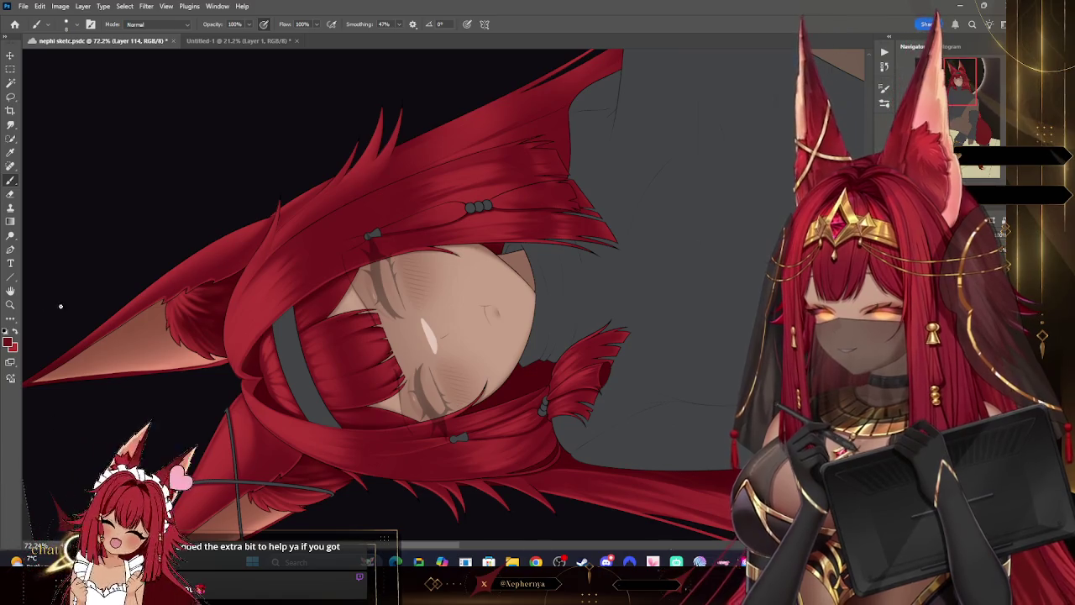
scroll(31, 181, up, 3)
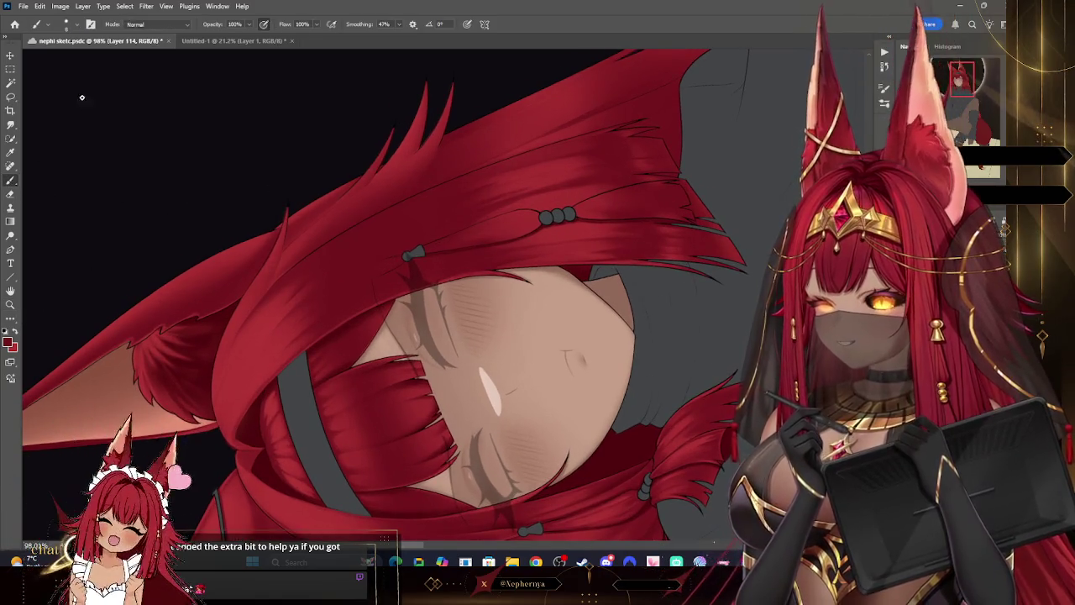
key([)
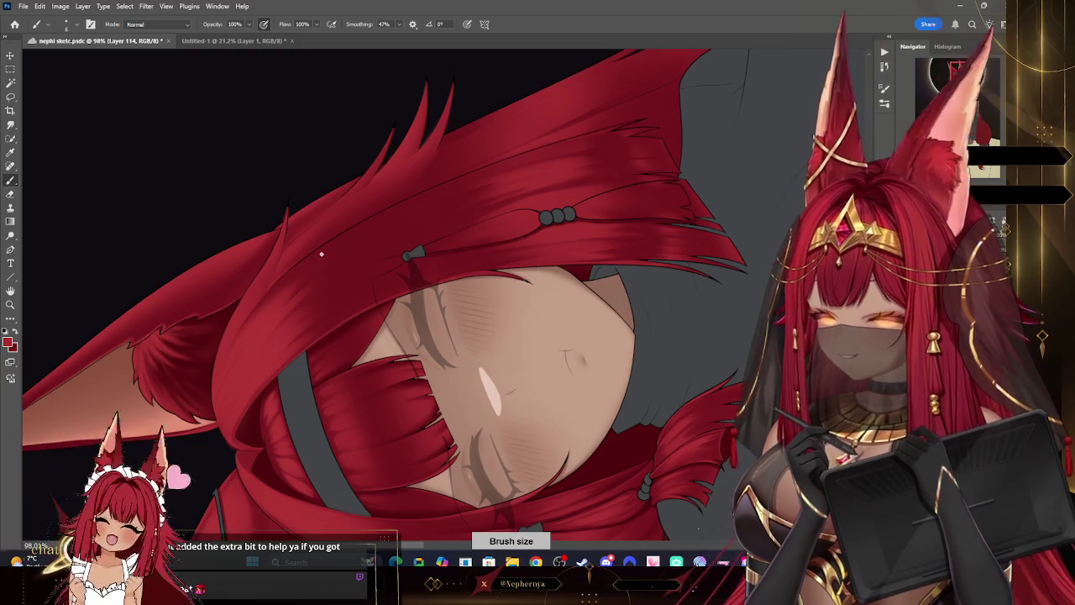
key(ctrl+z)
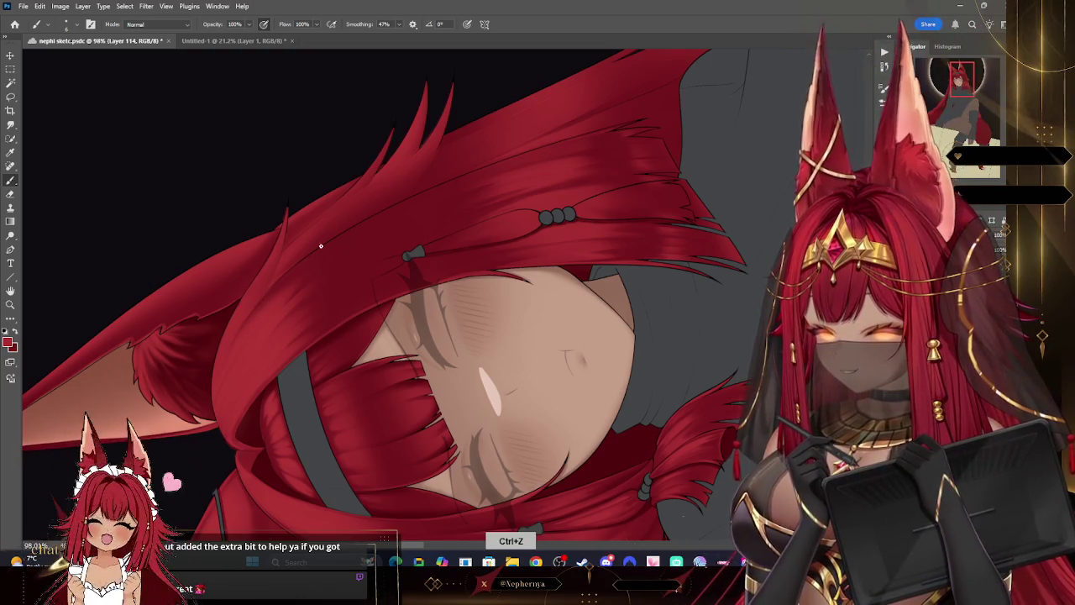
key(ctrl+z)
key([)
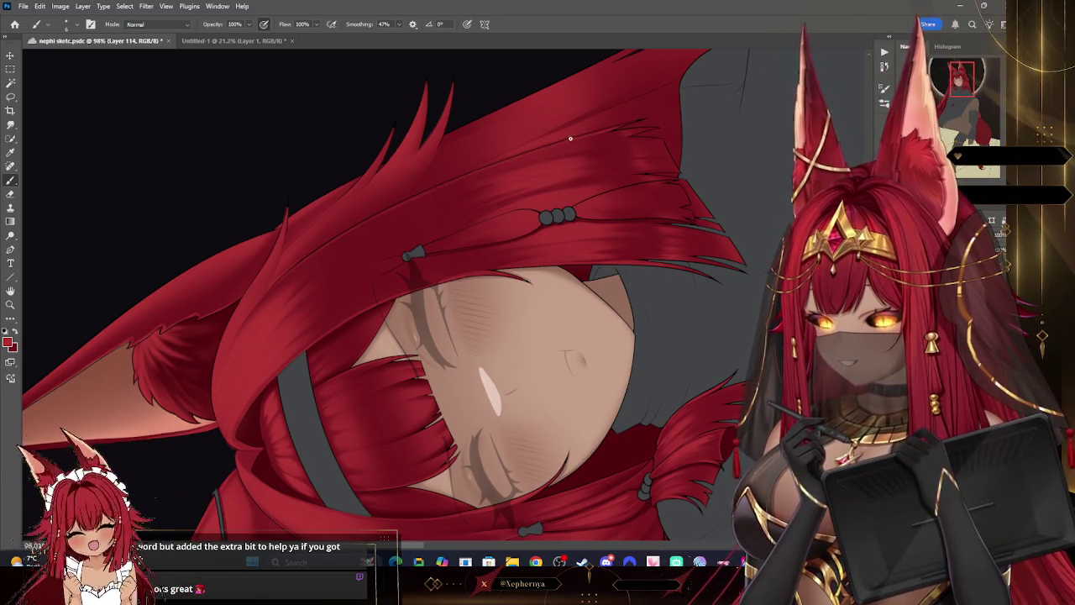
key(r)
drag(428, 188, 585, 330)
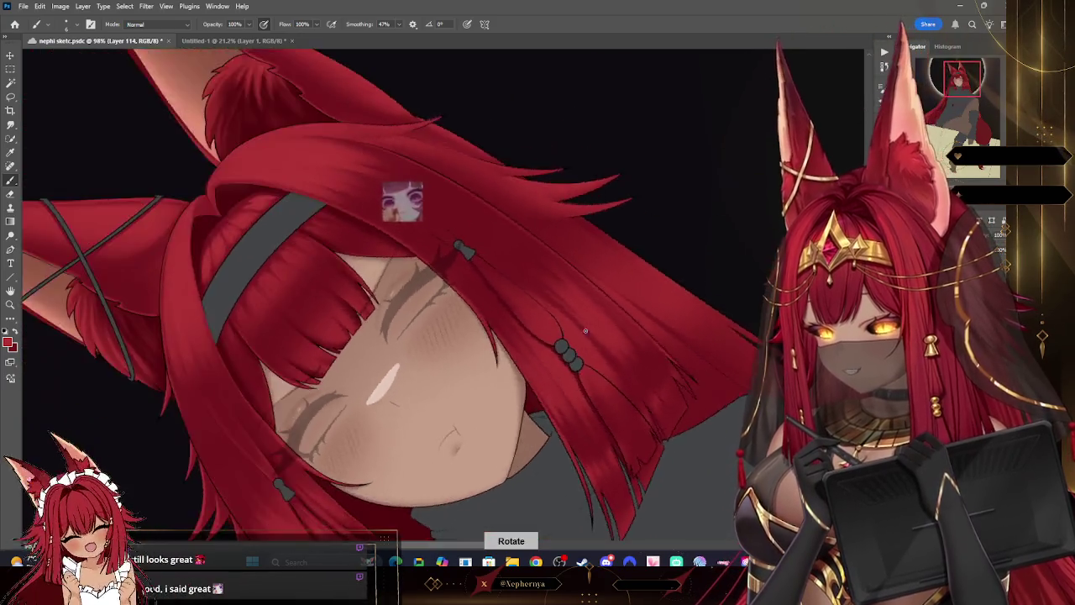
key(z)
drag(630, 197, 583, 196)
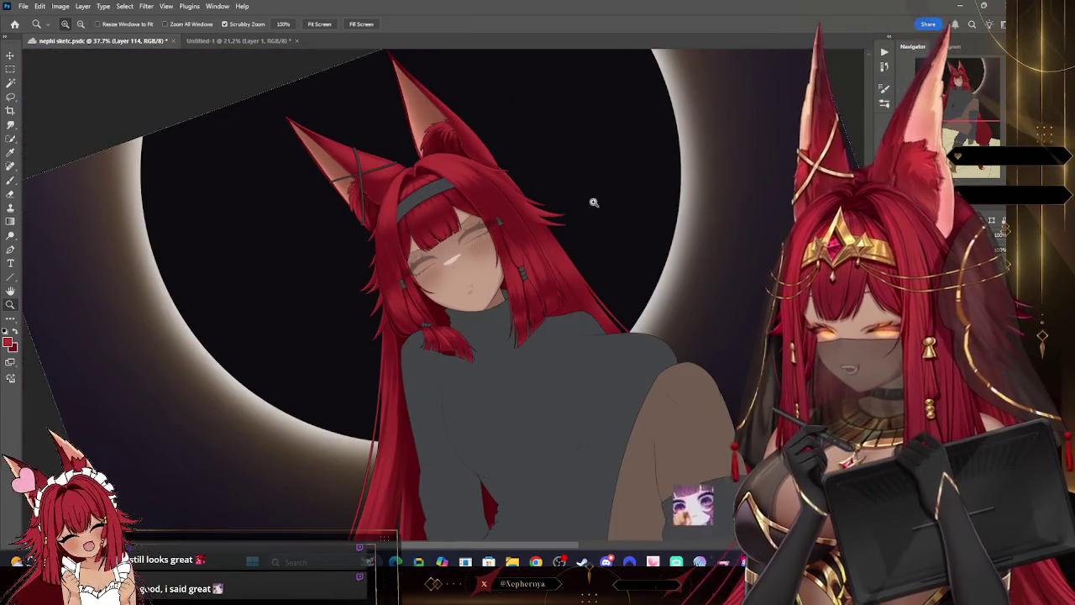
key(r)
key(Escape)
mouse_move(602, 302)
mouse_down()
mouse_move(613, 311)
mouse_move(588, 293)
mouse_move(652, 313)
mouse_move(643, 300)
mouse_up()
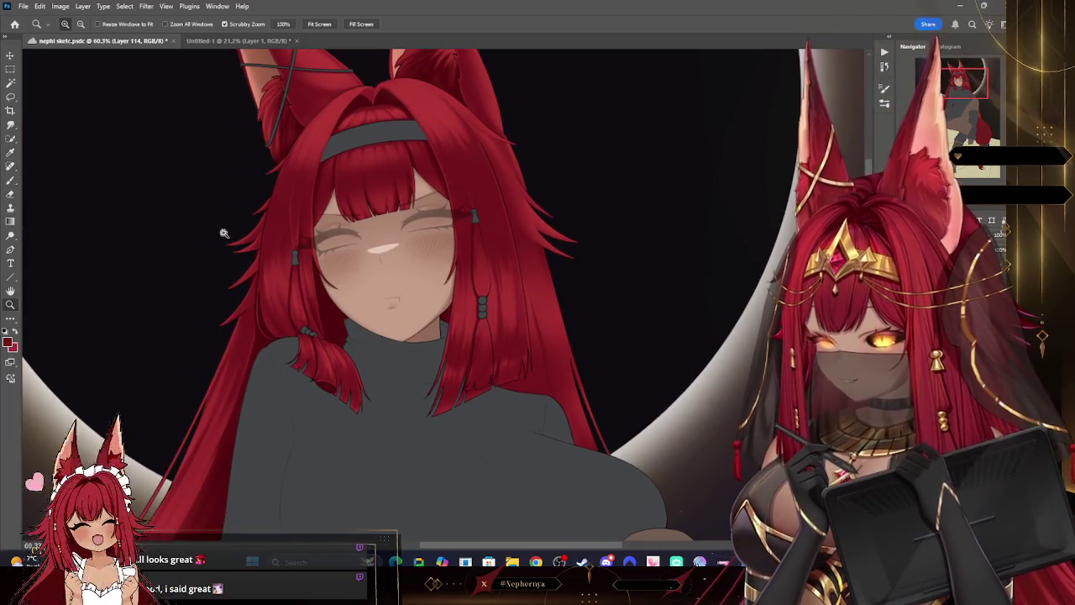
- Pick the Brush tool and shrink it to a smaller tip
click(10, 153)
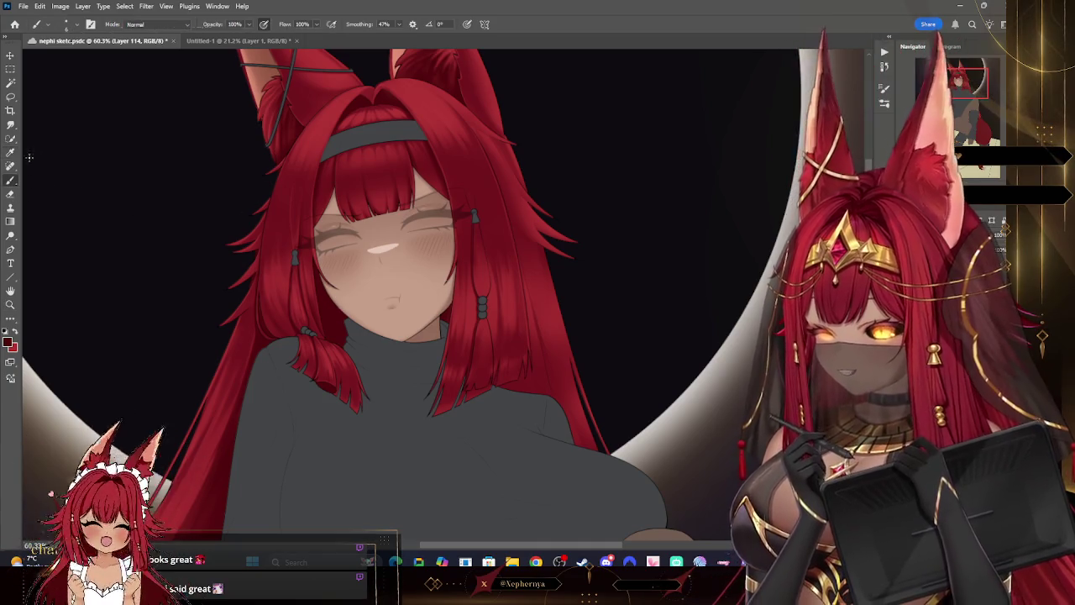
click(10, 179)
click(36, 23)
key(Escape)
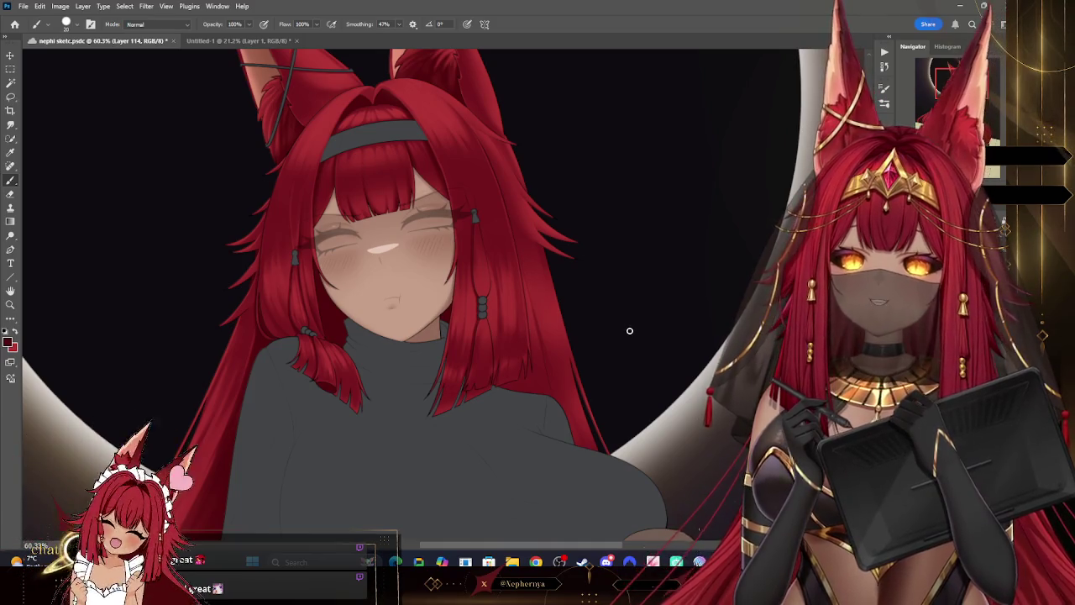
key(bracketleft)
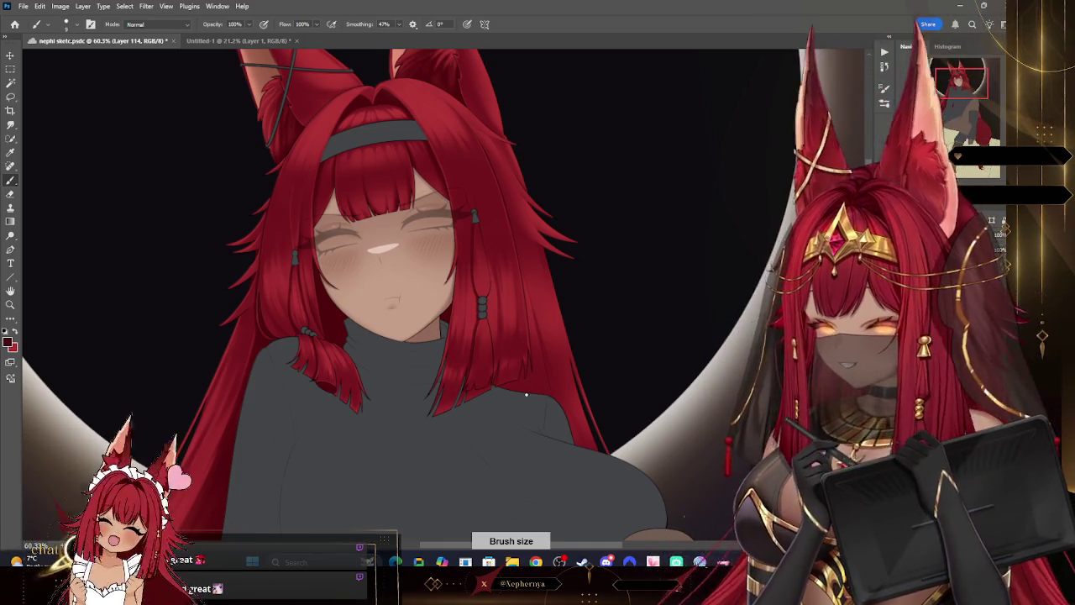
- Zoom in on the face and shoulders, then merge Layer 114 down into Layer 113
key(z)
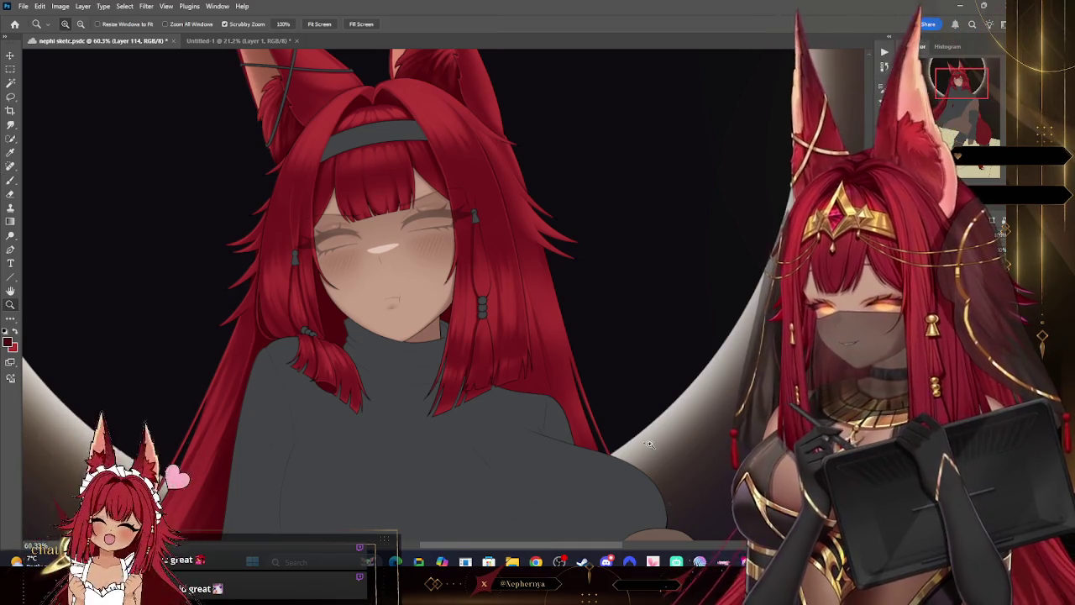
drag(646, 447, 677, 448)
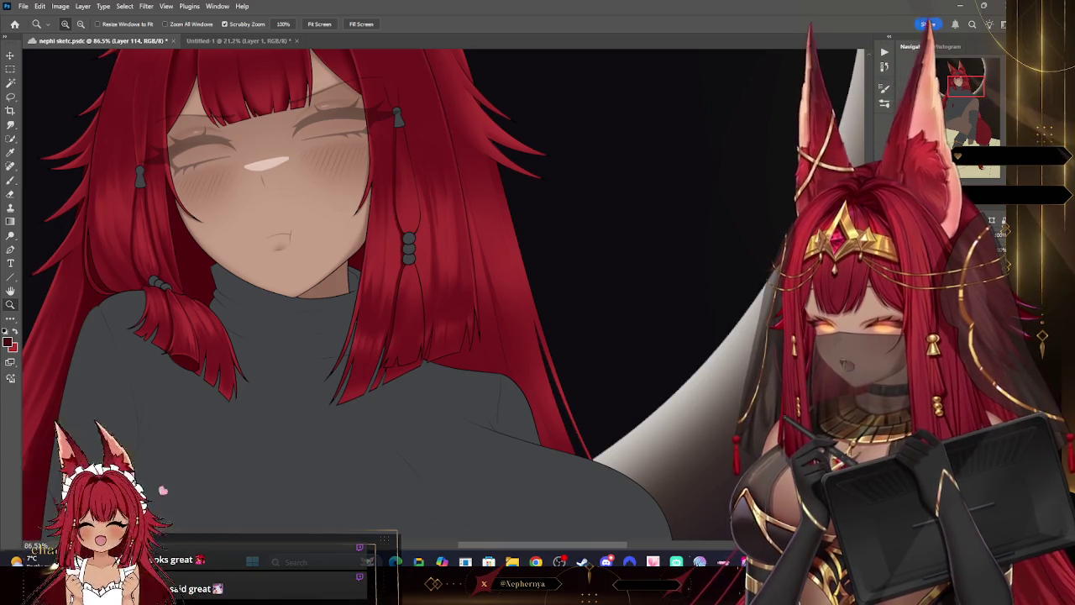
click(82, 6)
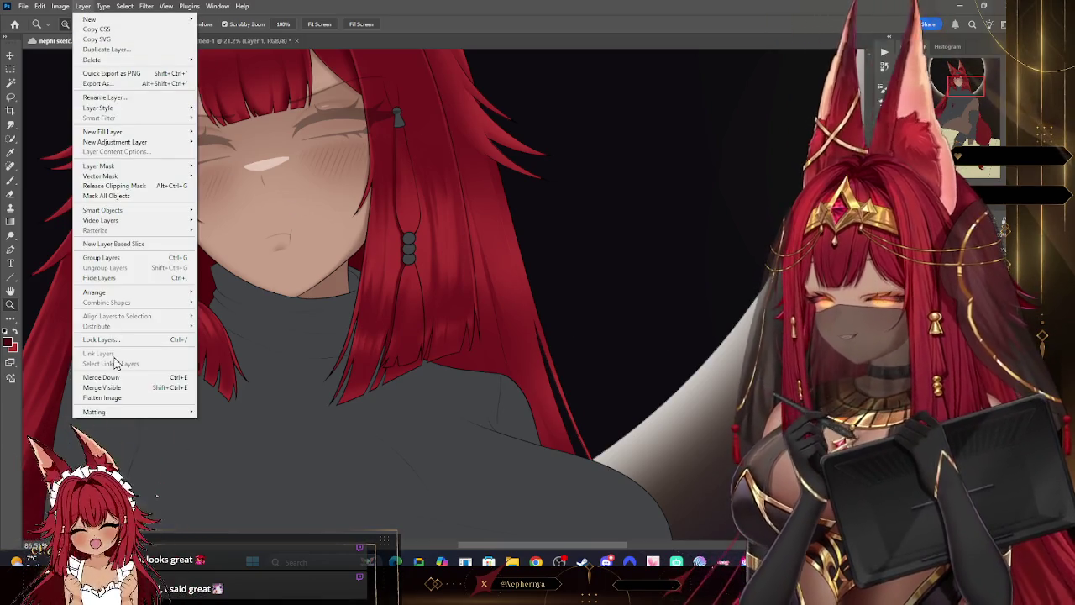
click(100, 377)
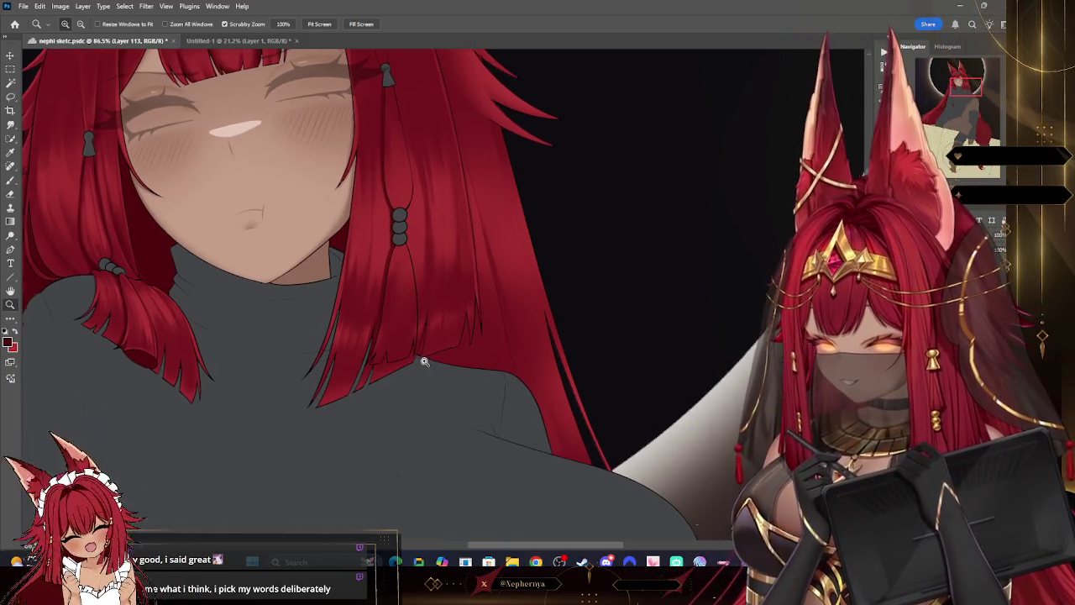
- Zoom to 100% on the shoulder with a smaller brush, then check the whole figure and zoom back to the face
click(461, 378)
click(11, 179)
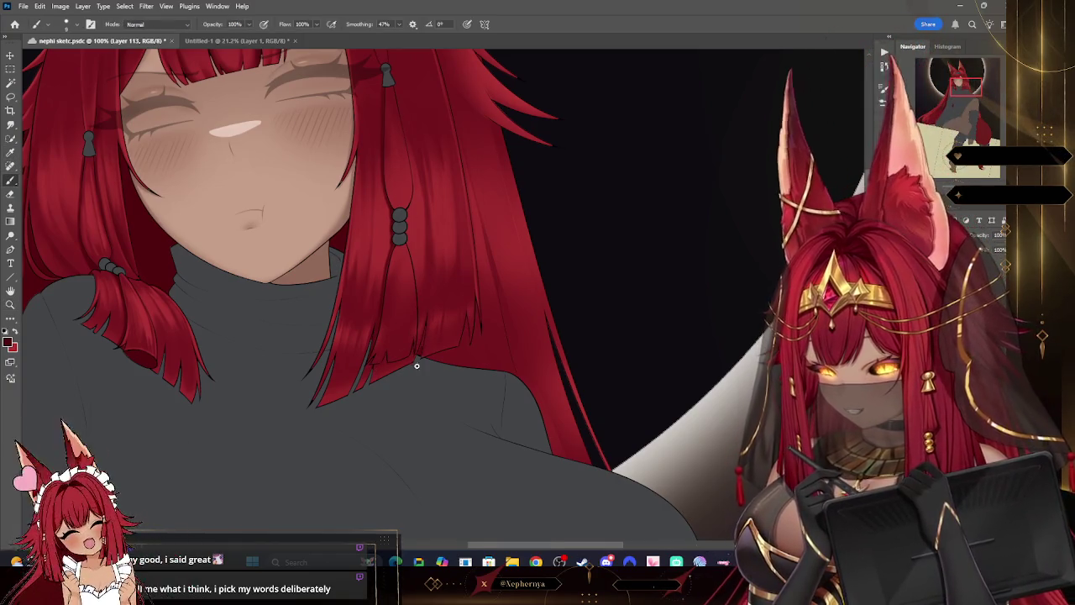
key(bracketleft)
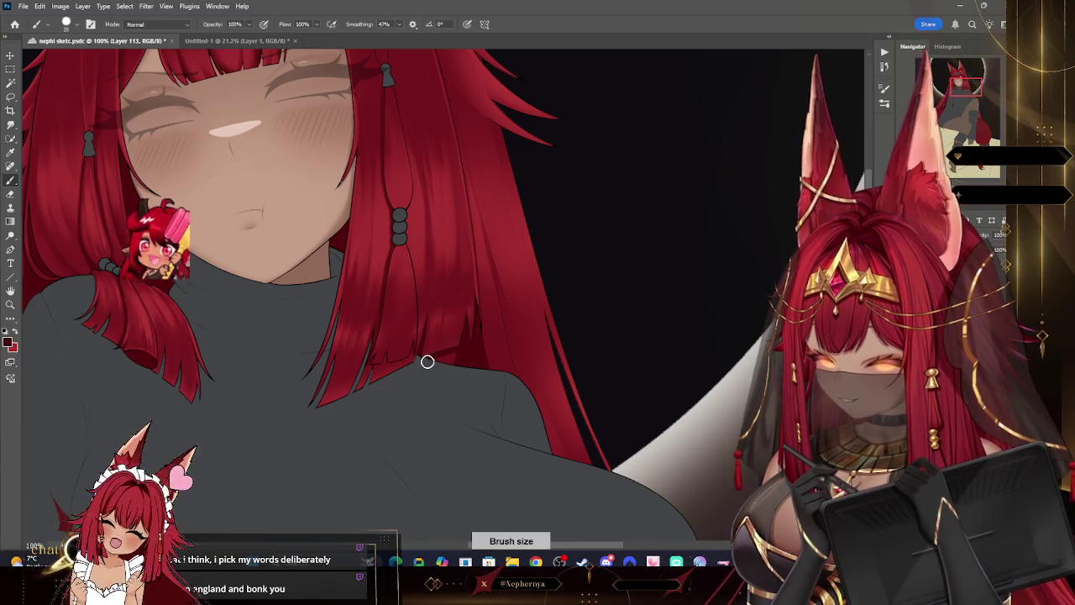
key(z)
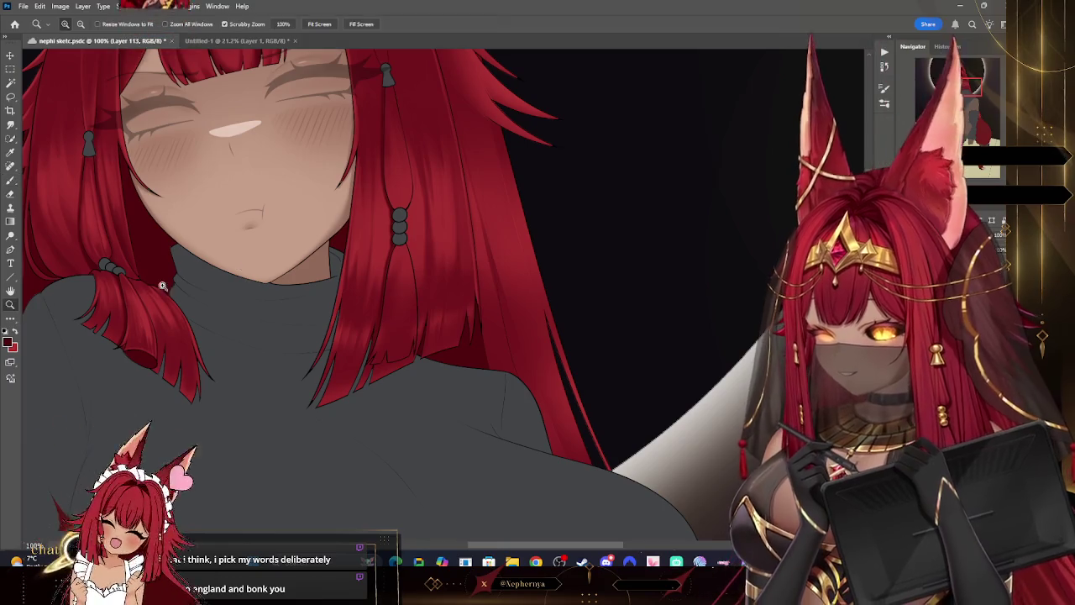
key(ctrl+0)
mouse_move(504, 256)
mouse_down()
mouse_move(536, 265)
mouse_move(549, 216)
mouse_up()
mouse_move(633, 118)
mouse_down()
mouse_move(603, 158)
mouse_move(604, 175)
mouse_up()
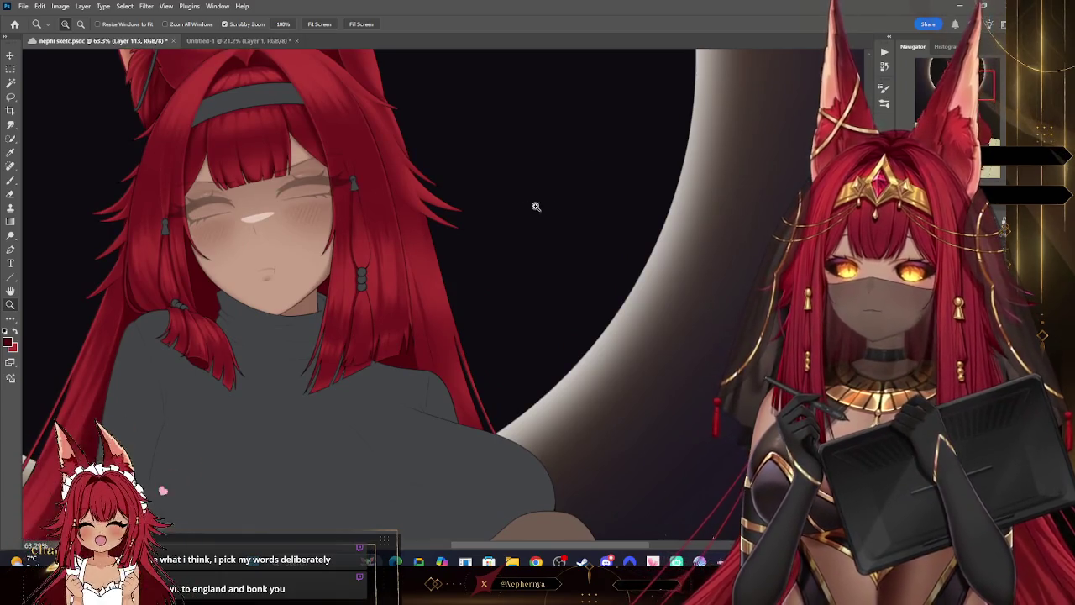
mouse_move(495, 233)
mouse_down()
mouse_move(499, 197)
mouse_move(509, 211)
mouse_up()
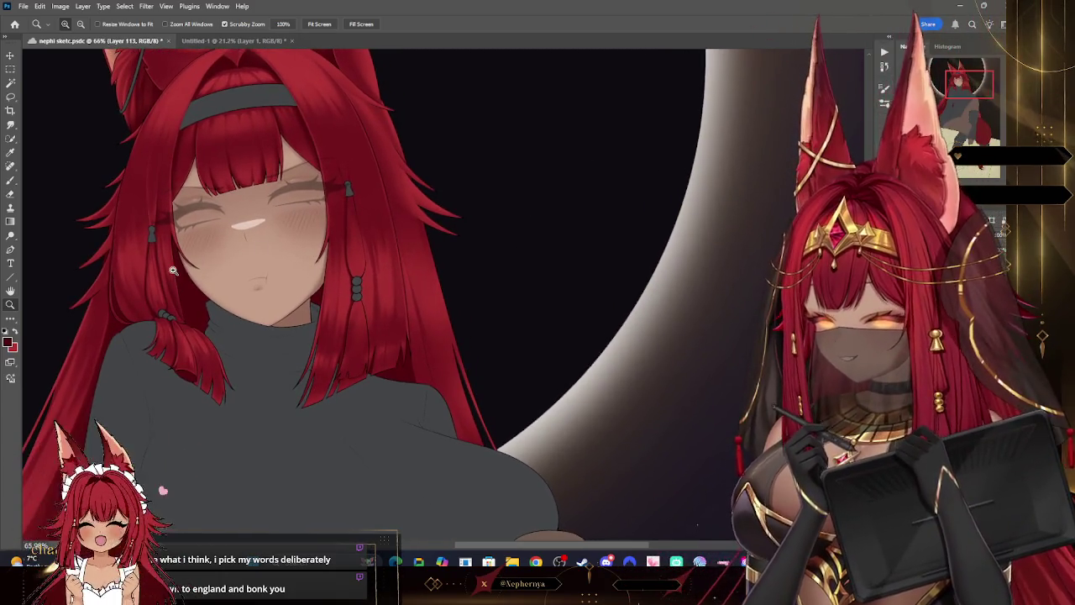
- Paint and erase along the long hair strand over the sweater's right shoulder
click(11, 182)
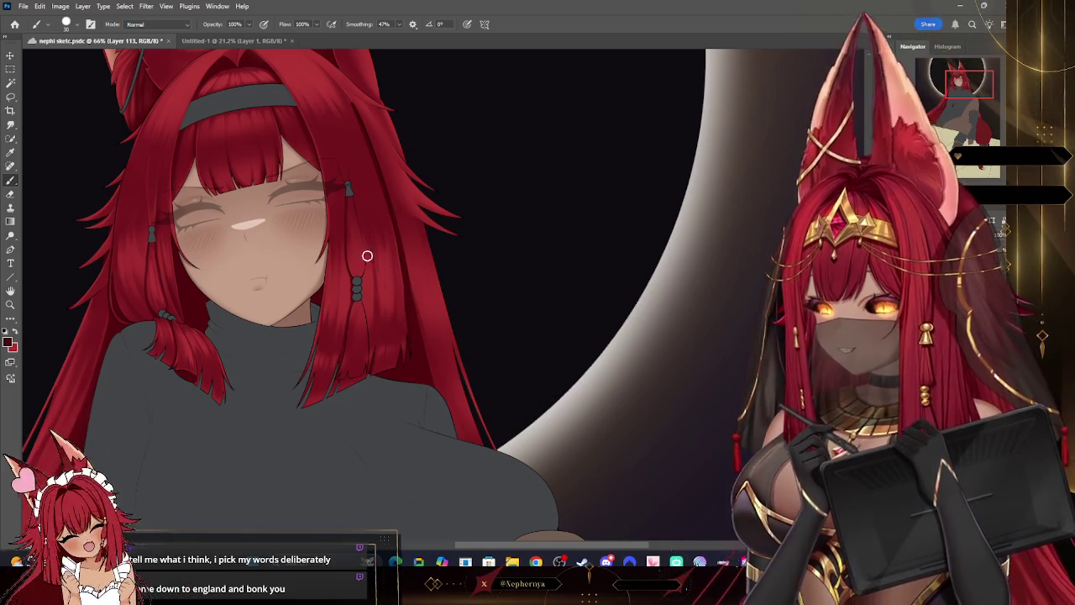
click(10, 195)
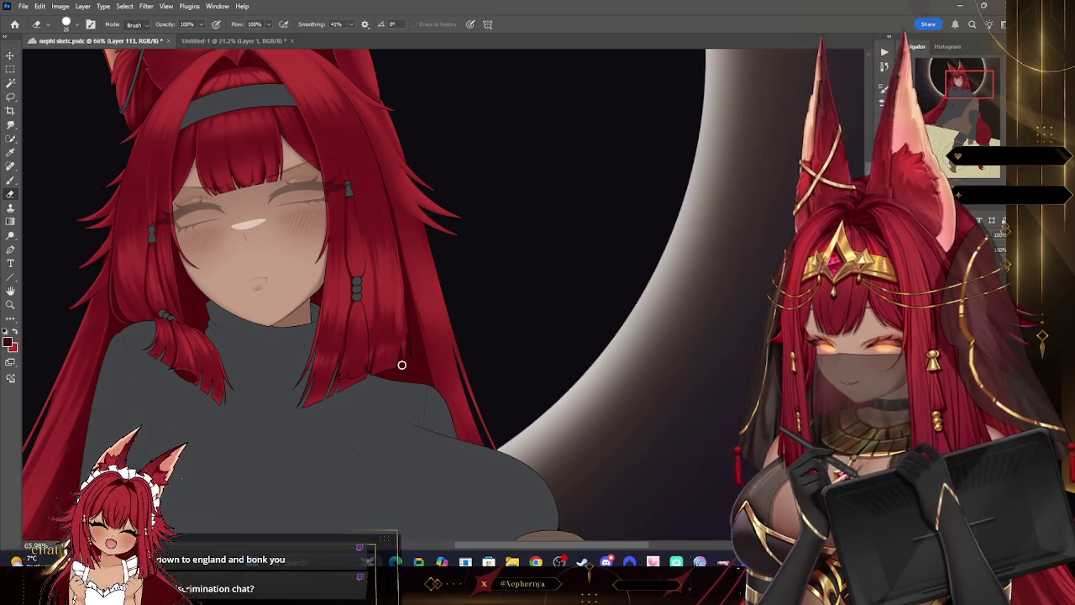
key(b)
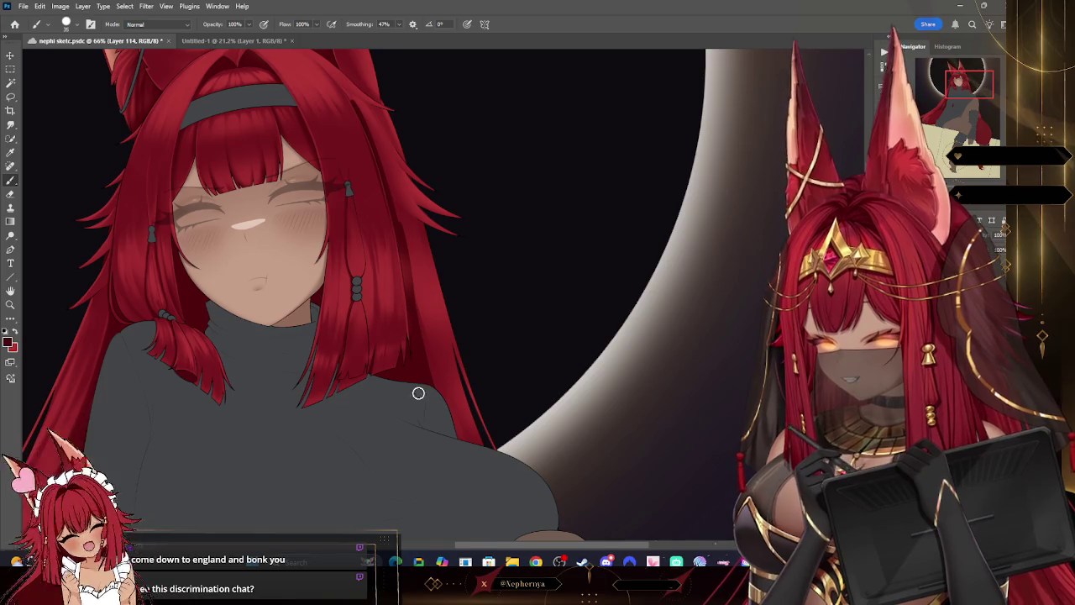
key(e)
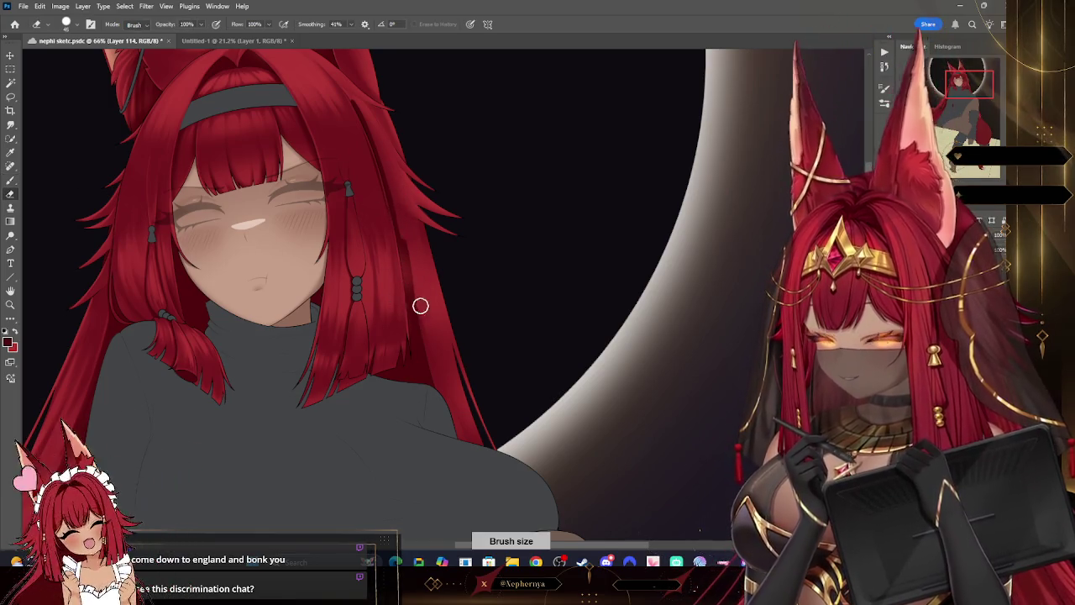
- Undo two unwanted strokes on the hair strand, shrink the eraser, and return to Layer 113
key(ctrl+z)
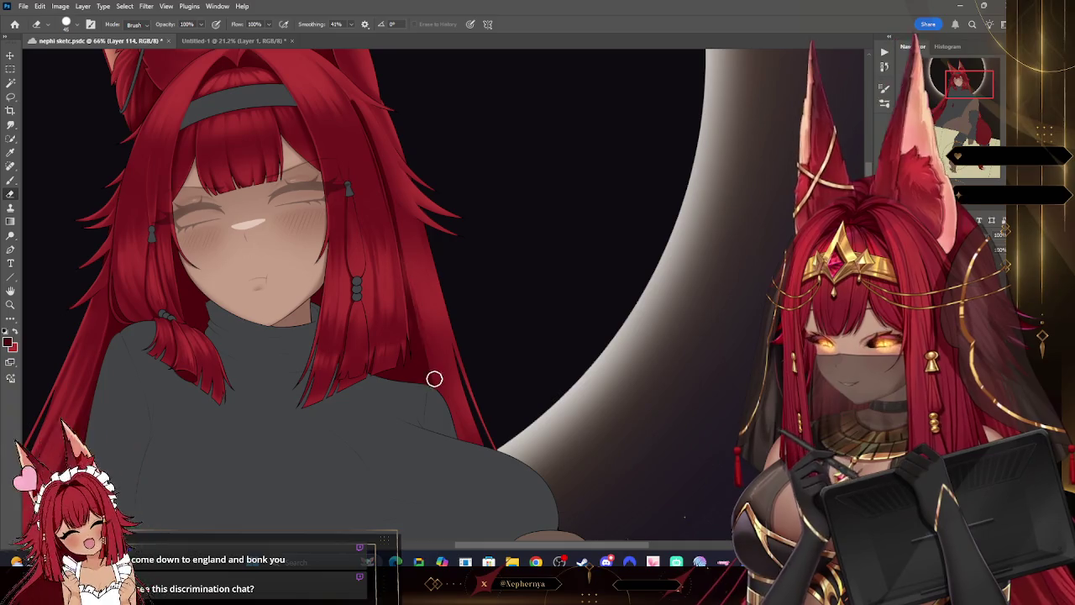
key(ctrl+z)
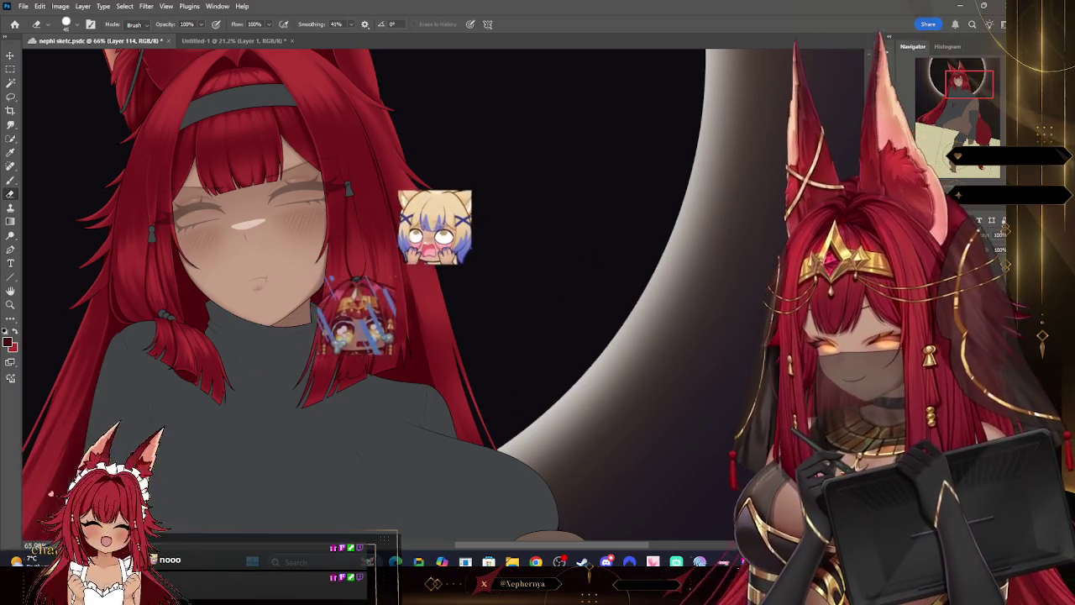
key(bracketleft)
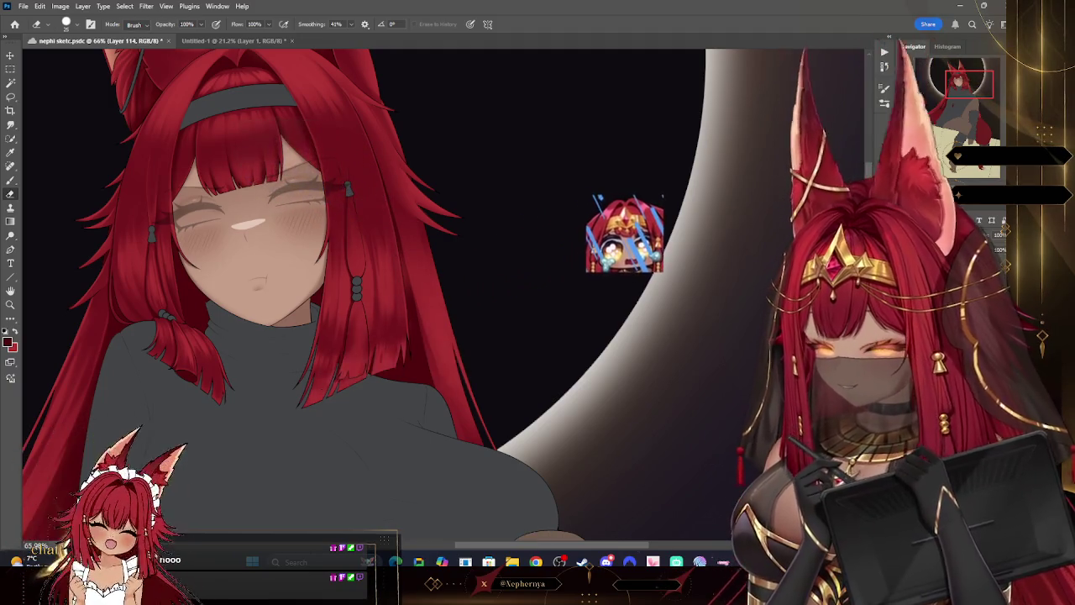
key(alt+bracketleft)
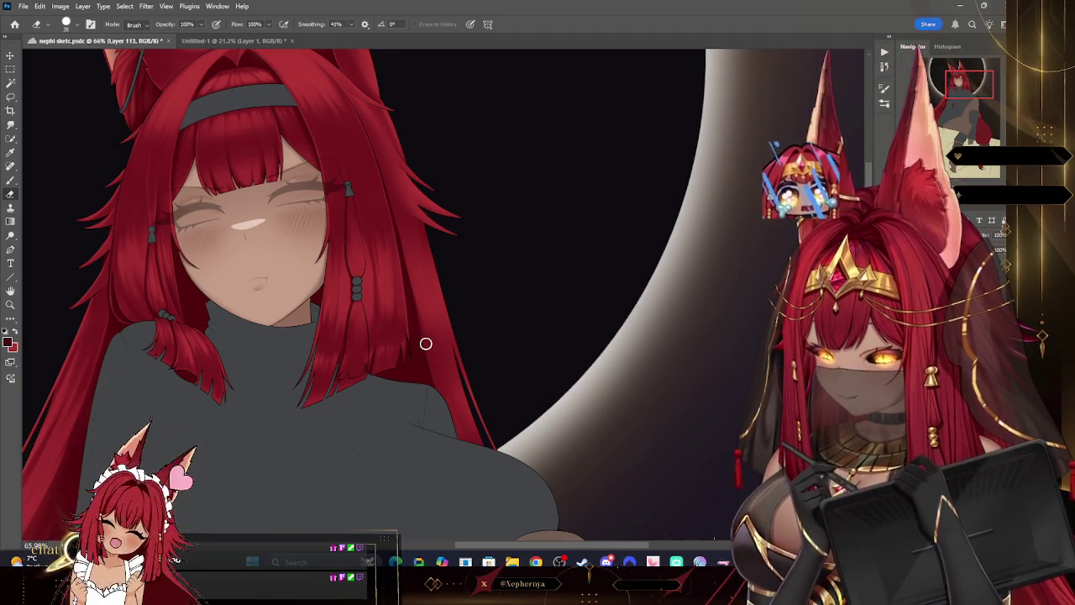
key(bracketleft)
key(z)
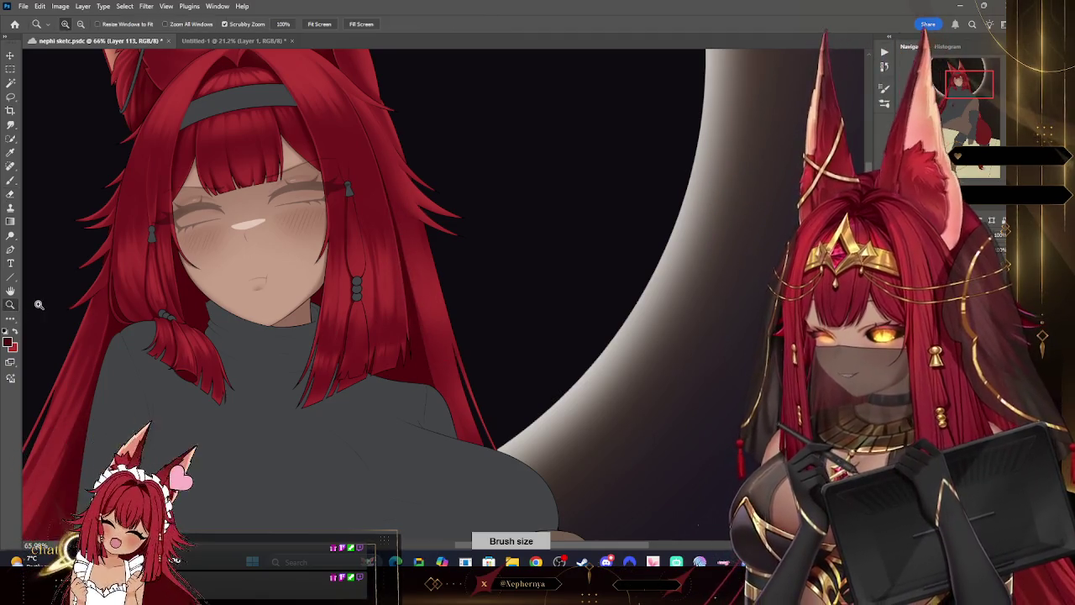
scroll(439, 175, down, 2)
scroll(470, 269, down, 2)
scroll(468, 277, down, 2)
scroll(467, 281, down, 1)
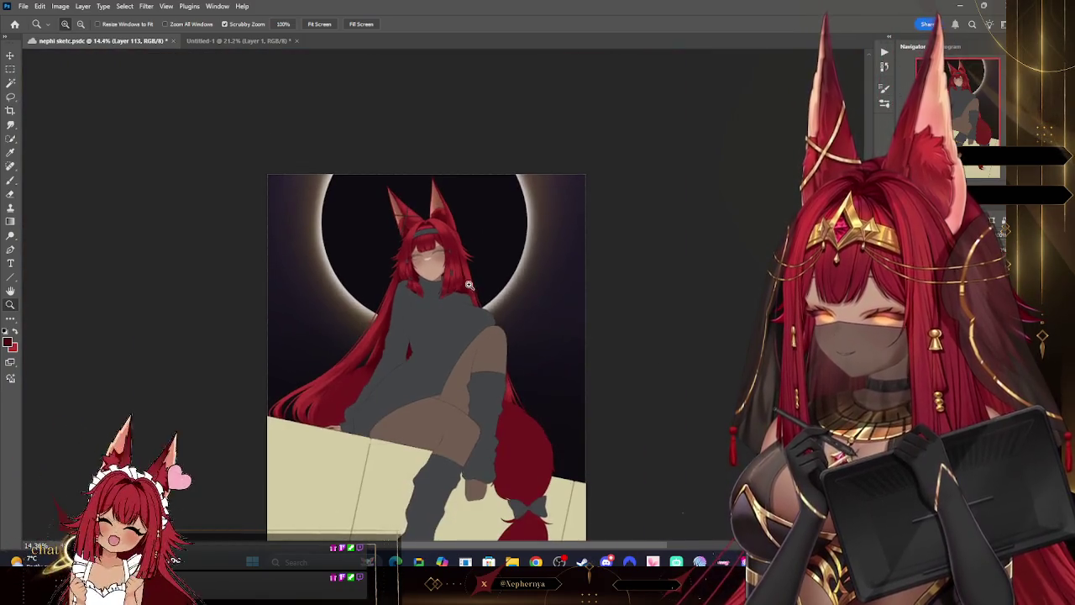
scroll(474, 277, up, 3)
scroll(511, 292, down, 3)
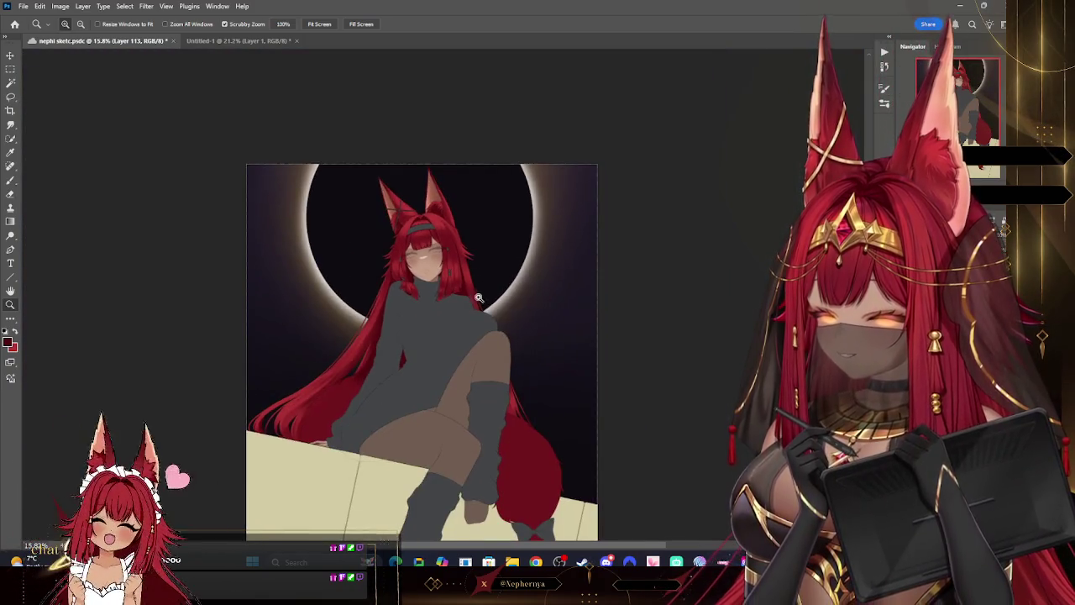
scroll(468, 333, up, 2)
scroll(357, 369, up, 1)
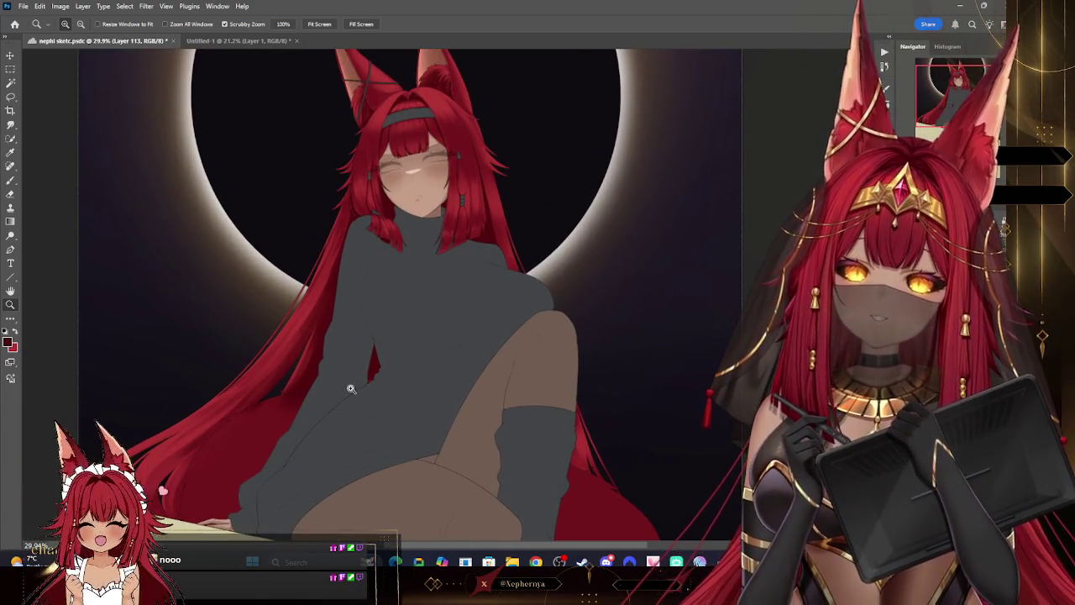
scroll(529, 243, down, 1)
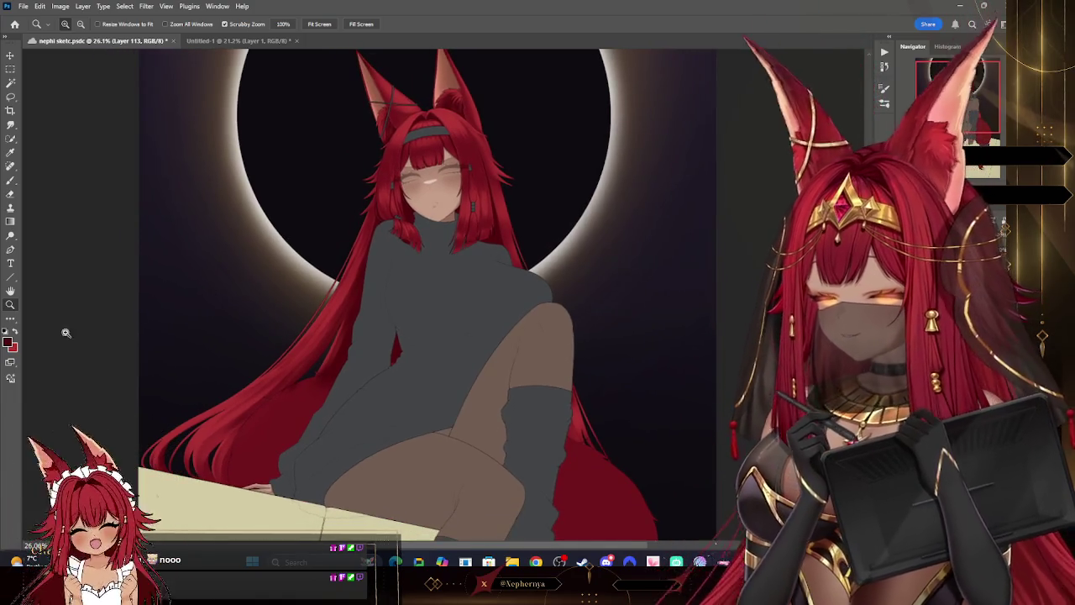
click(10, 180)
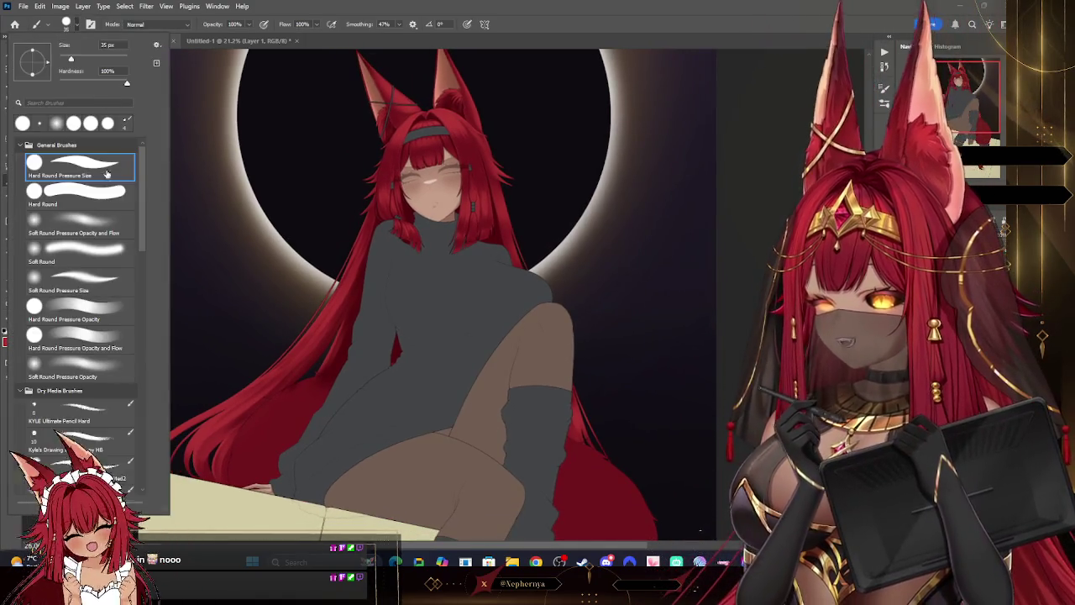
key(bracketright)
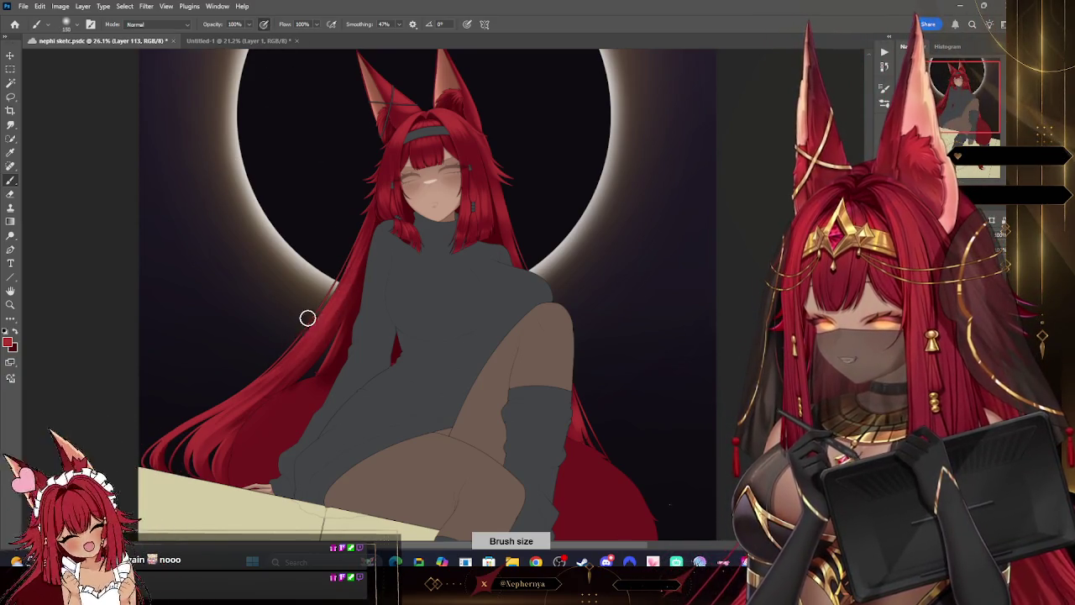
key(bracketright)
key(bracketright)
key(bracketright)
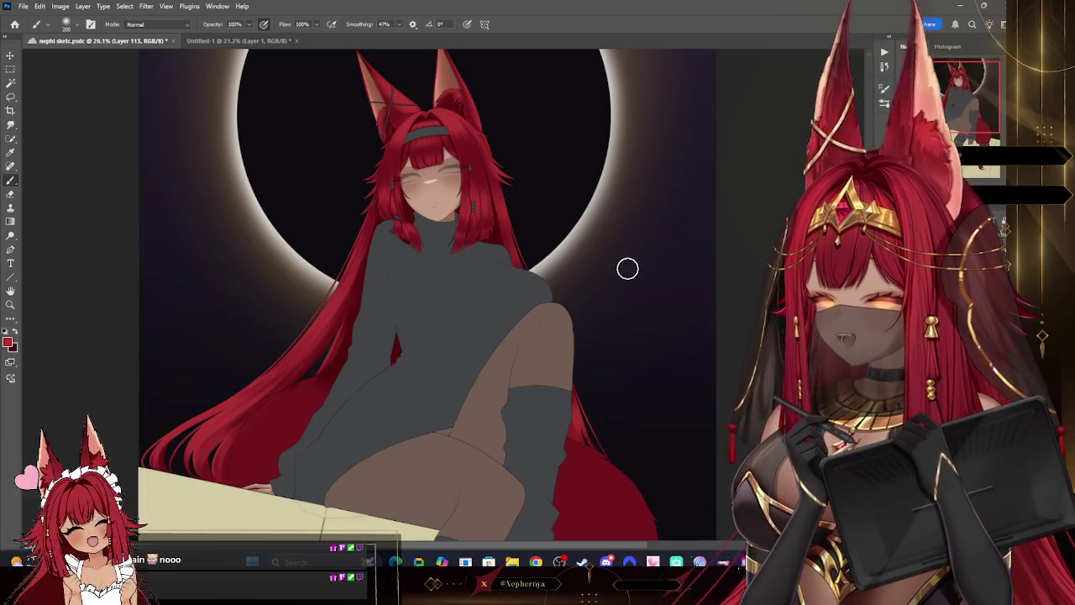
key(z)
click(472, 149)
click(424, 133)
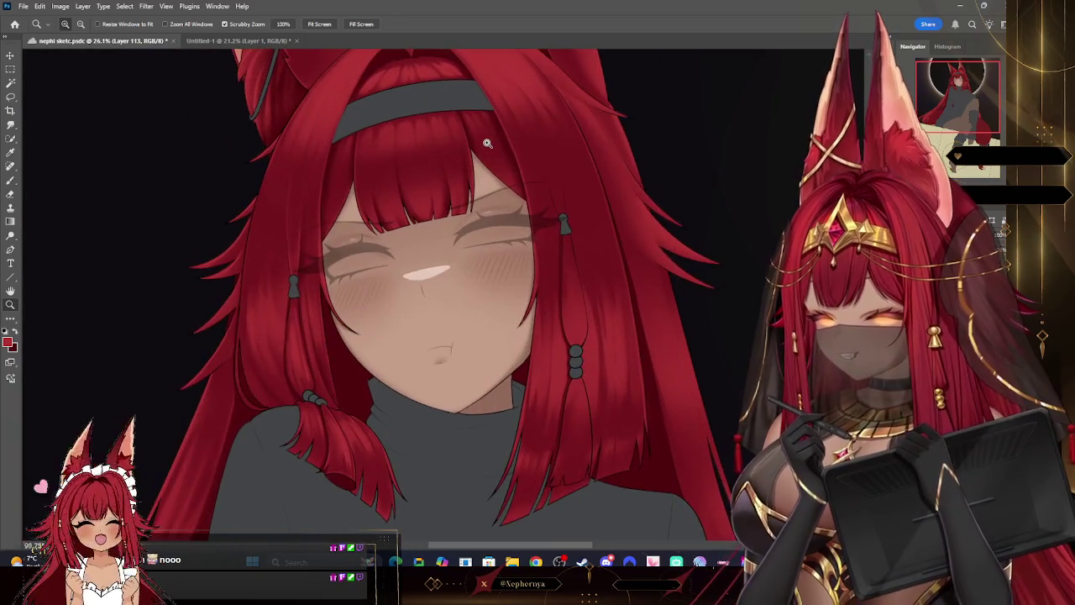
click(13, 178)
click(66, 23)
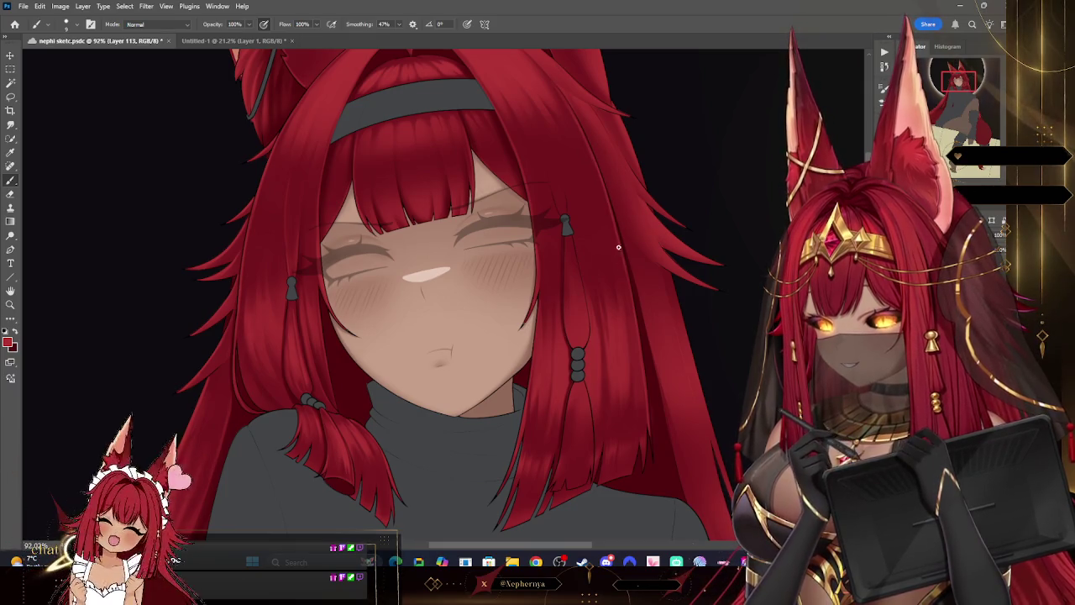
click(10, 304)
scroll(616, 192, down, 3)
scroll(605, 180, down, 2)
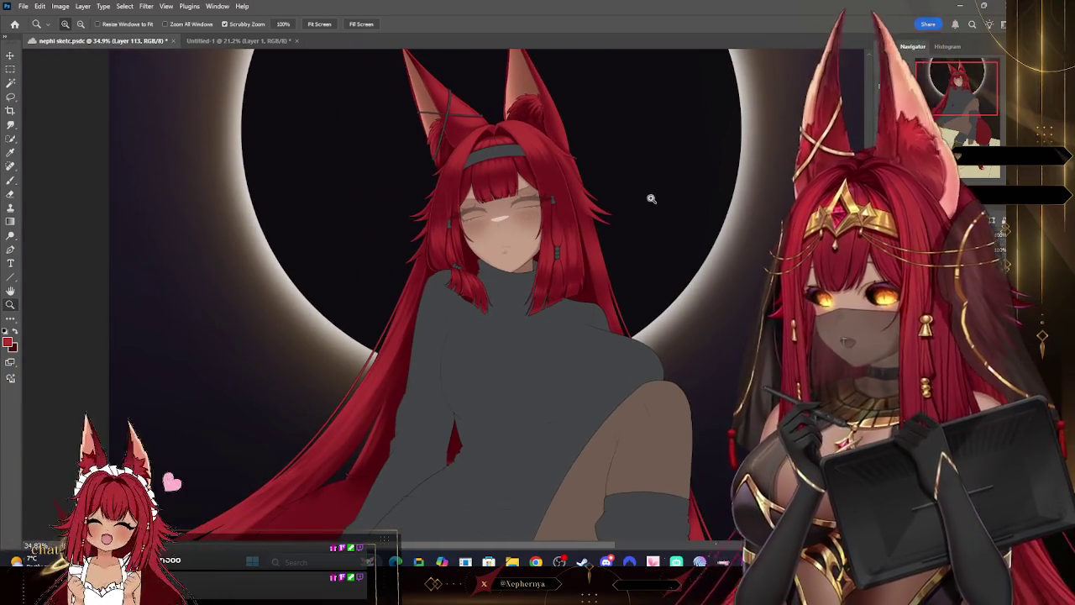
scroll(664, 210, up, 1)
scroll(685, 230, up, 2)
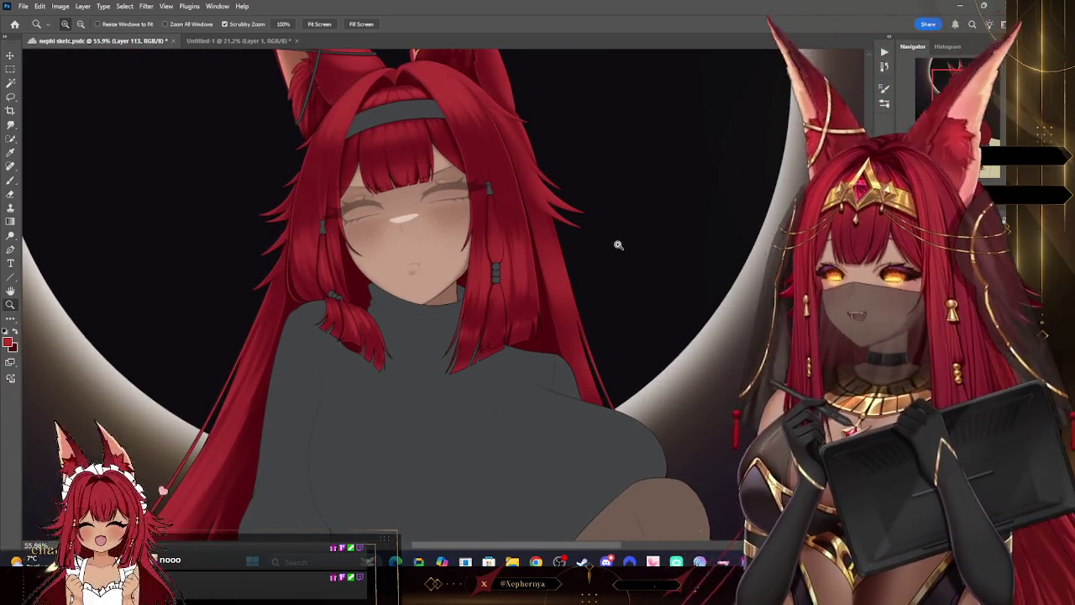
scroll(605, 227, down, 2)
scroll(622, 239, down, 1)
scroll(644, 248, down, 1)
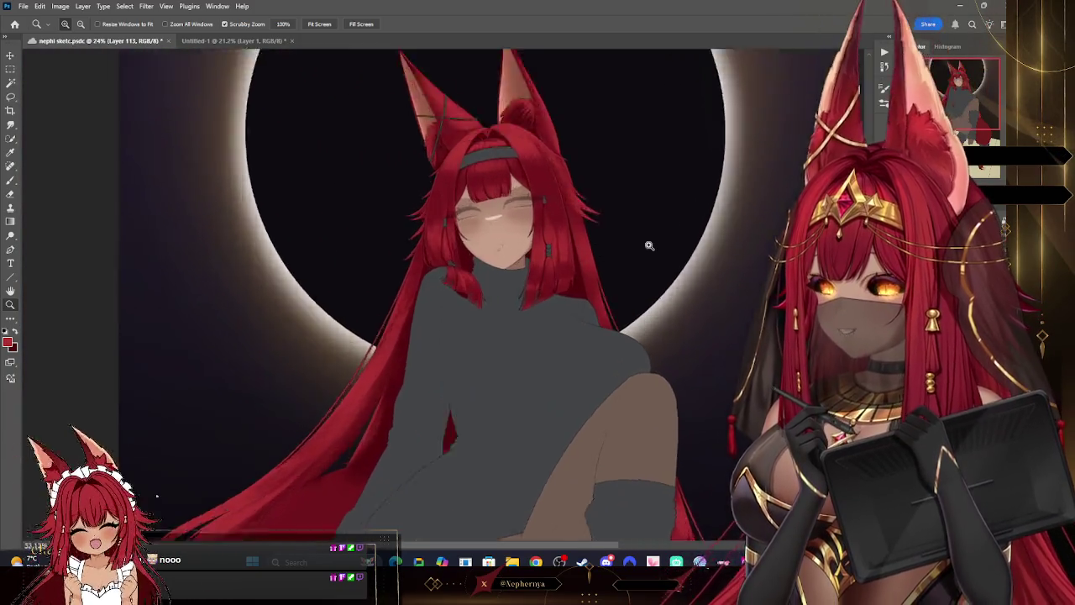
scroll(664, 228, up, 3)
scroll(655, 230, up, 1)
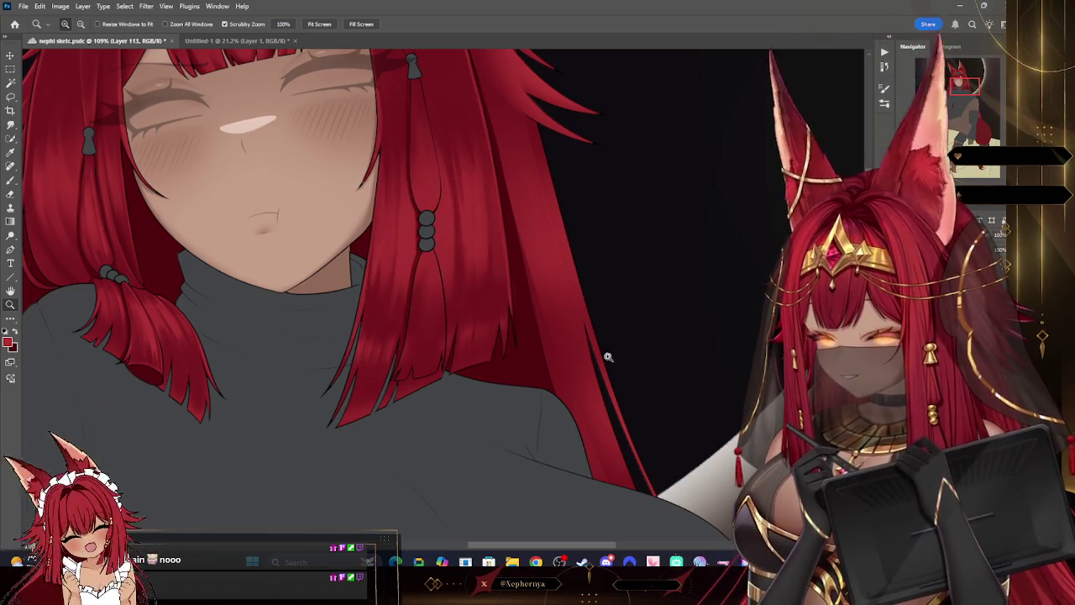
click(11, 196)
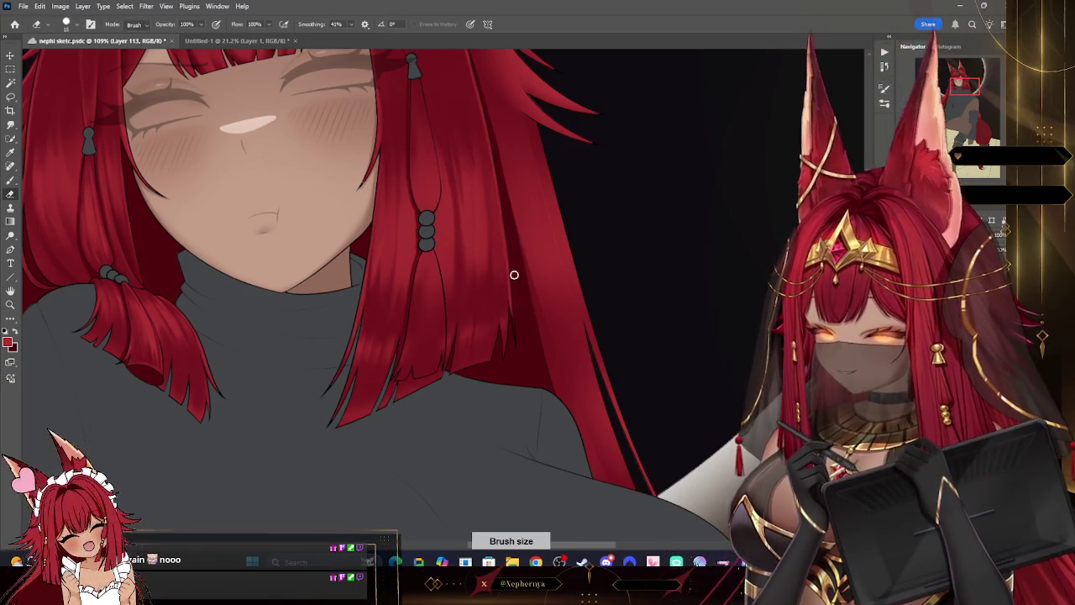
click(10, 304)
scroll(484, 238, down, 5)
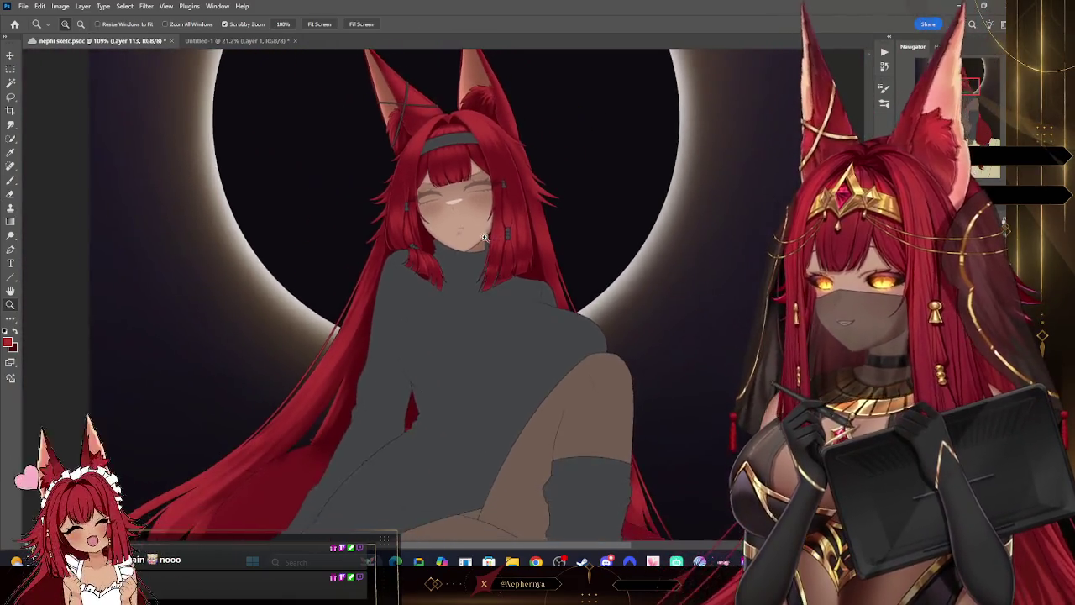
scroll(484, 238, down, 3)
scroll(581, 255, down, 2)
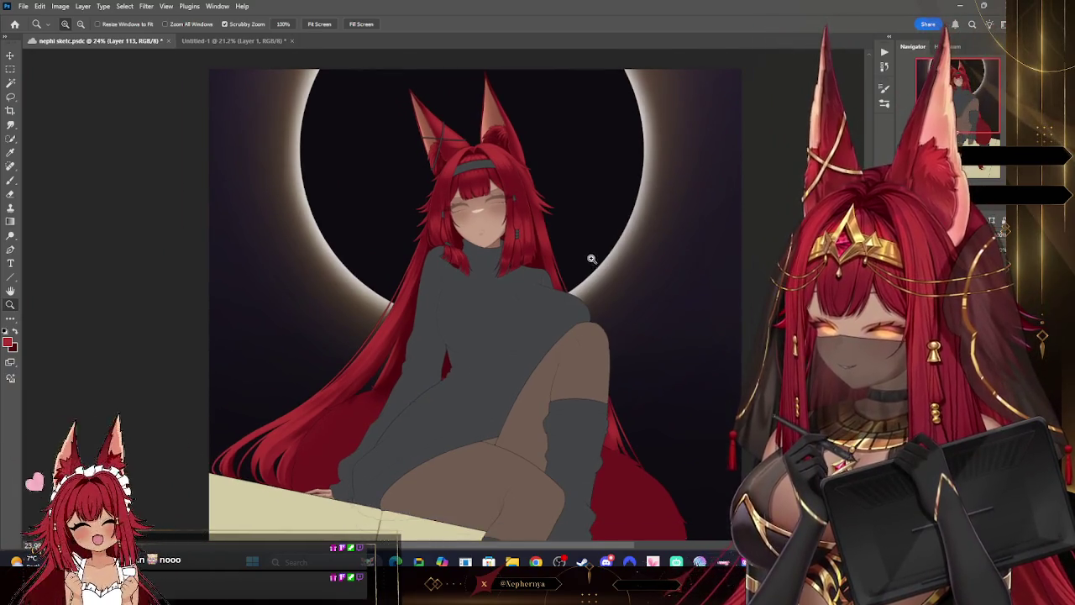
scroll(581, 256, up, 2)
scroll(562, 218, up, 1)
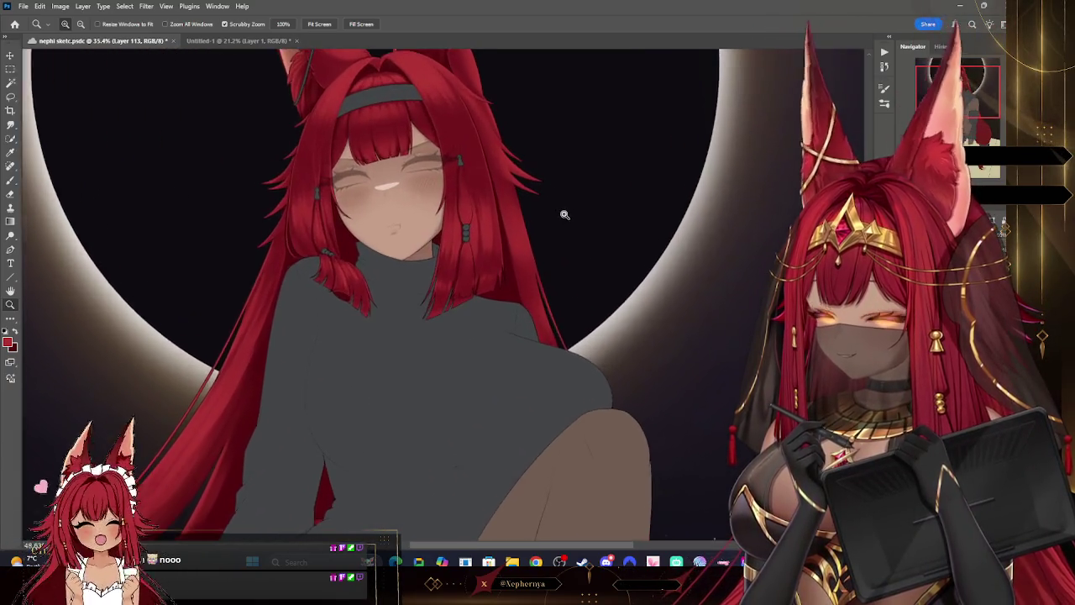
- Reveal the dark closed-eye lashes on both eyes, checking the whole illustration before zooming back on the face
click(11, 152)
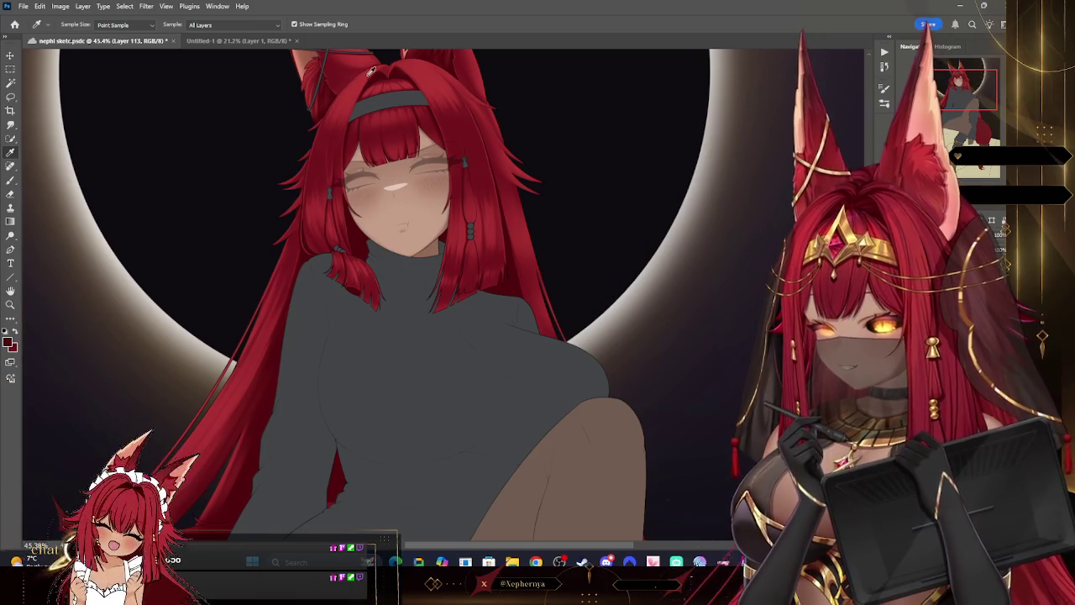
mouse_move(446, 107)
mouse_down()
mouse_move(548, 143)
mouse_move(638, 145)
mouse_up()
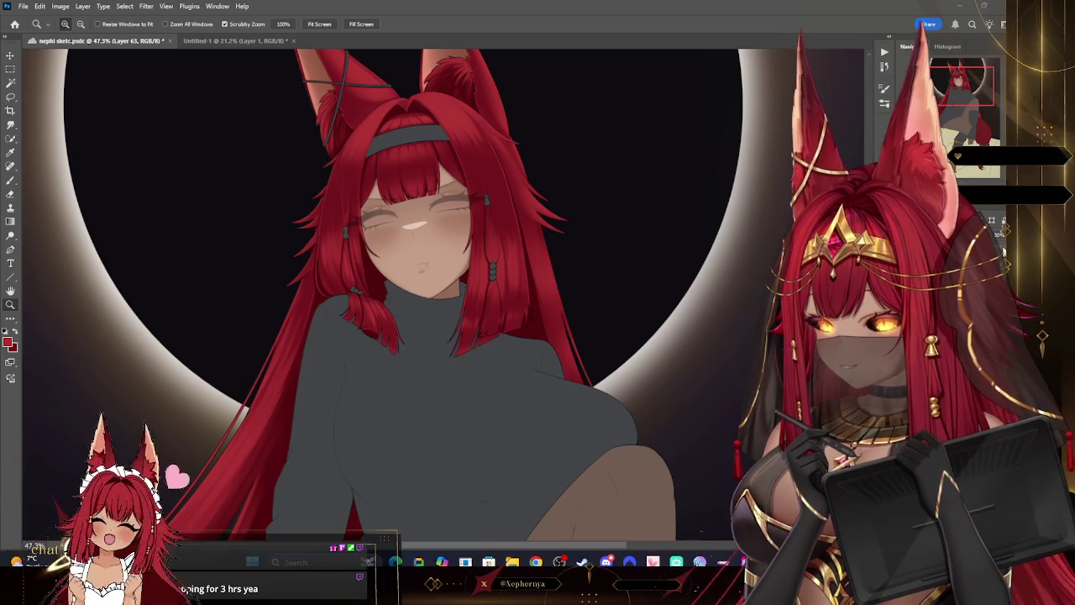
key(ctrl+z)
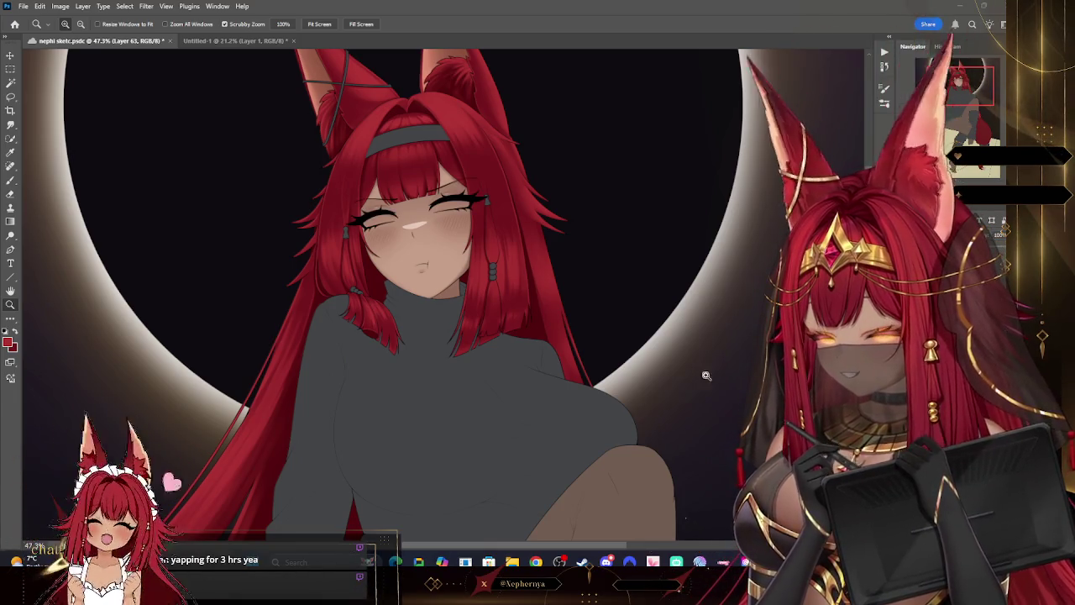
drag(640, 392, 546, 392)
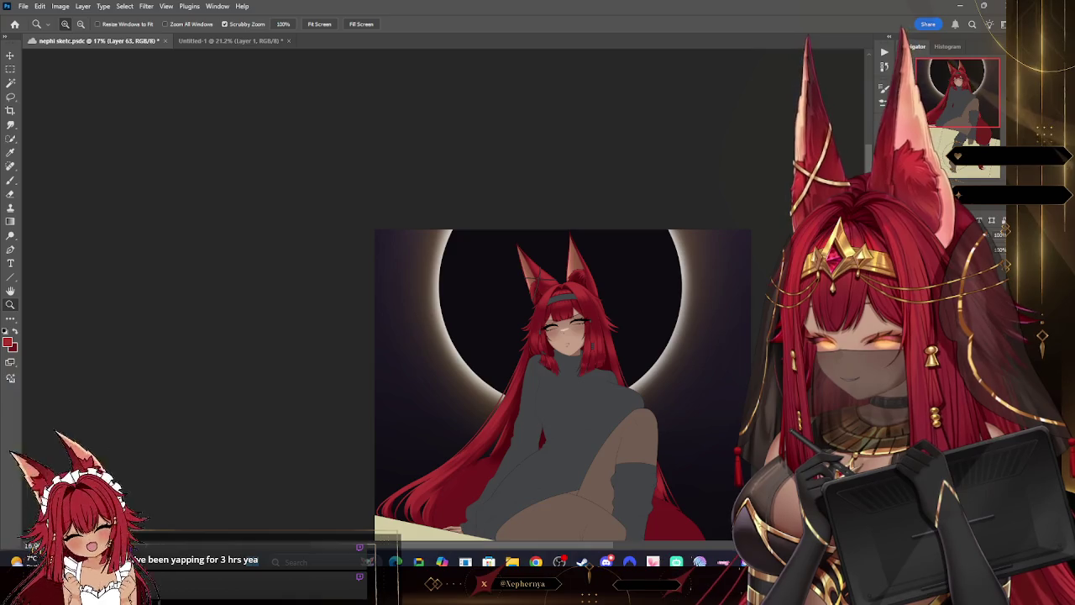
drag(643, 365, 753, 369)
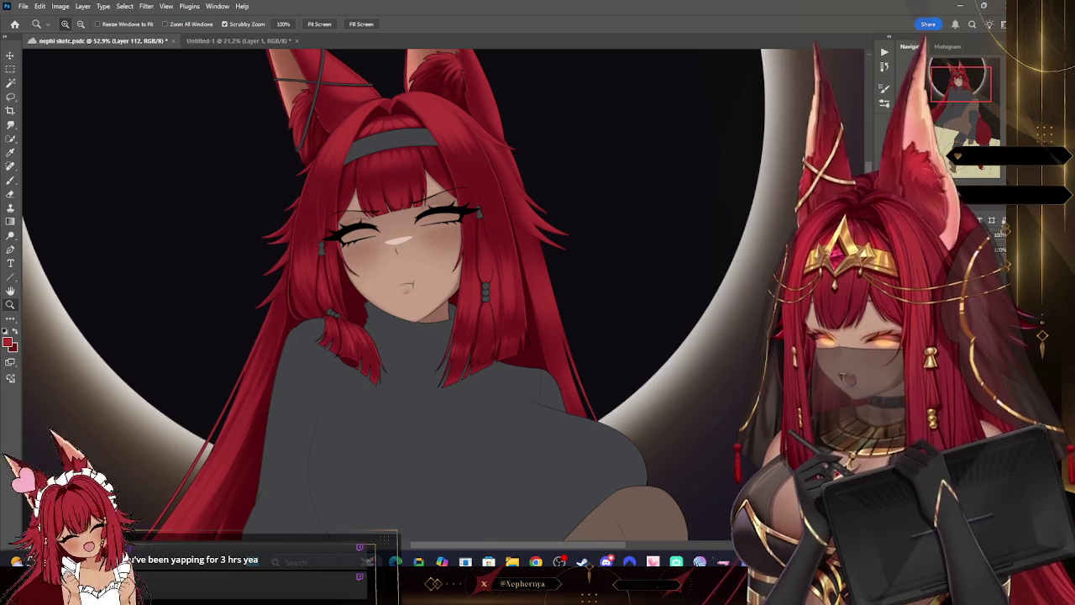
key(ctrl+shift+alt+n)
key(ctrl+shift+alt+n)
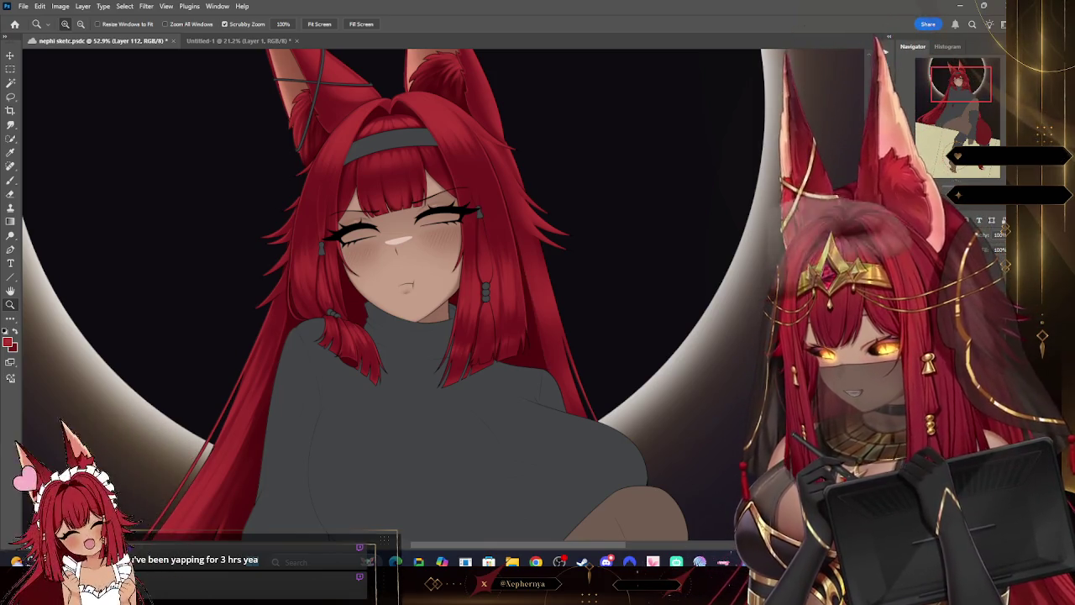
drag(542, 338, 552, 383)
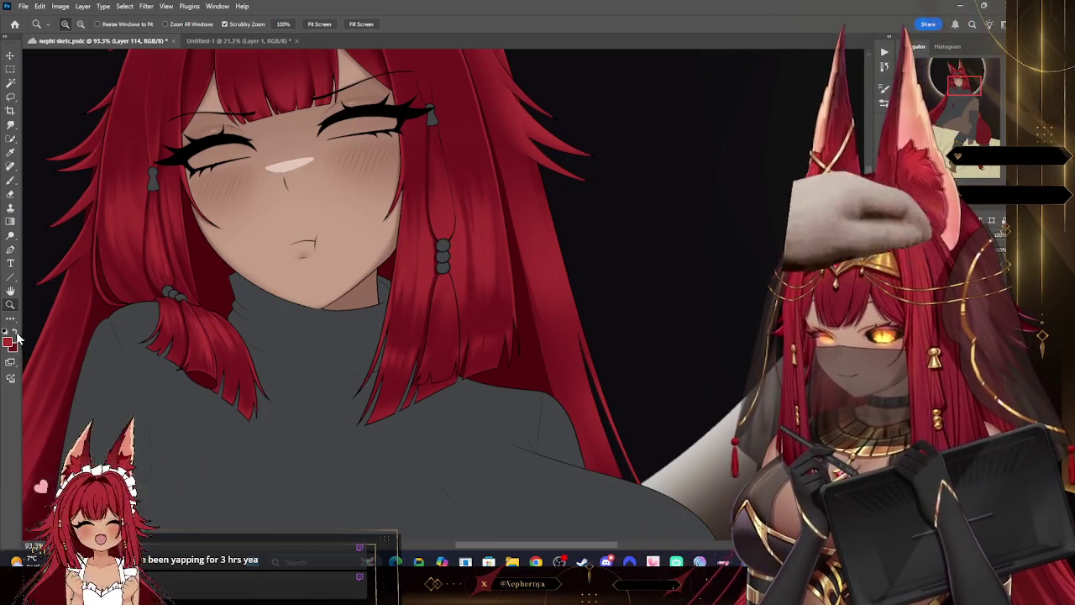
- Add blank Layers 115 and 116 and shrink the brush to a fine point for face details
click(11, 179)
key(bracketright)
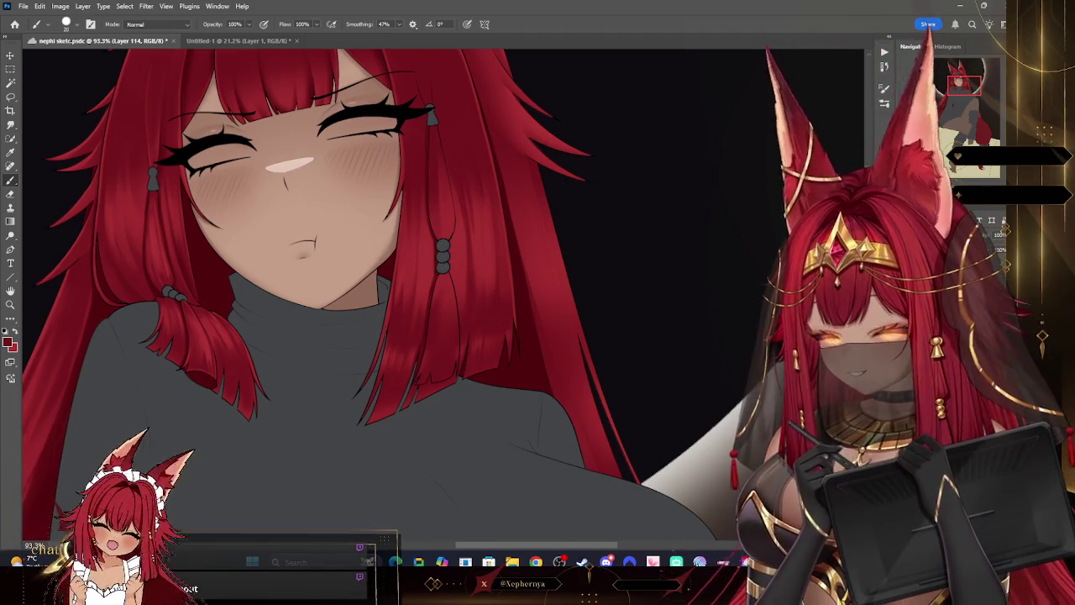
key(ctrl+shift+alt+n)
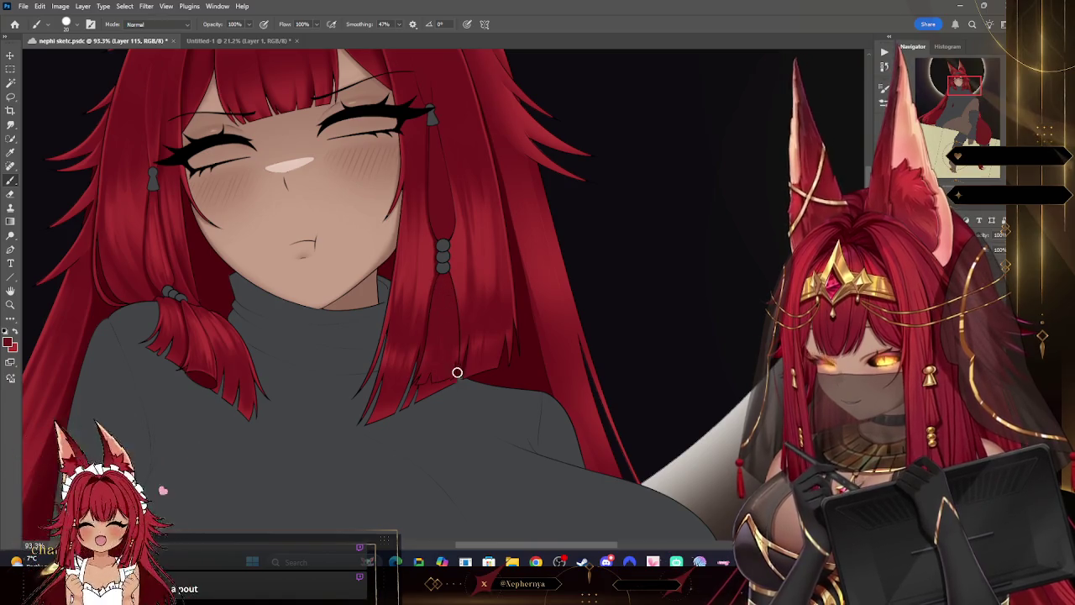
key(bracketleft)
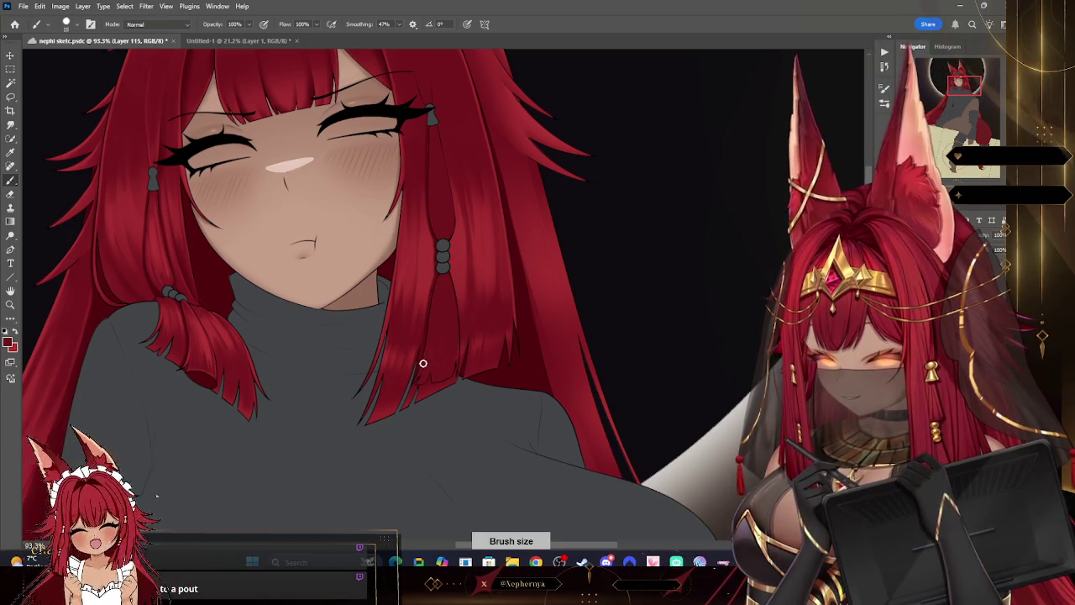
key(bracketleft)
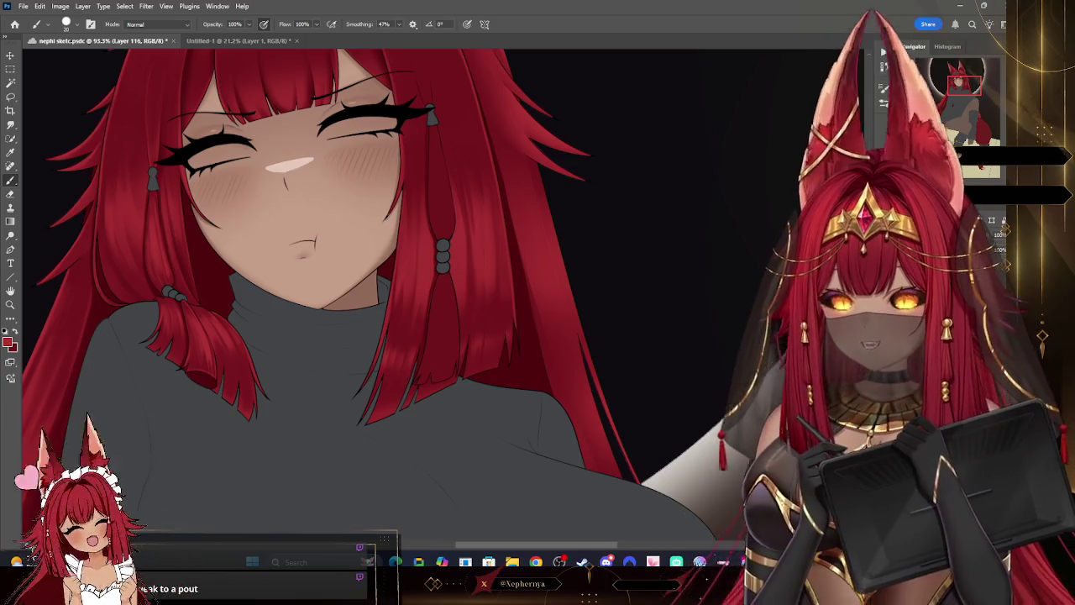
key(ctrl+shift+alt+n)
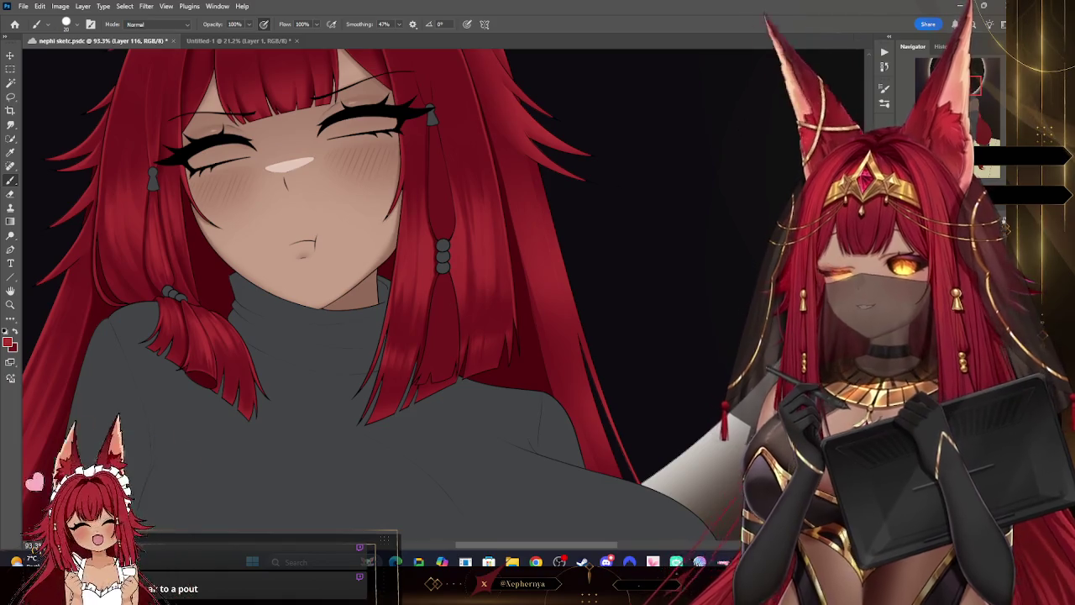
drag(565, 204, 694, 251)
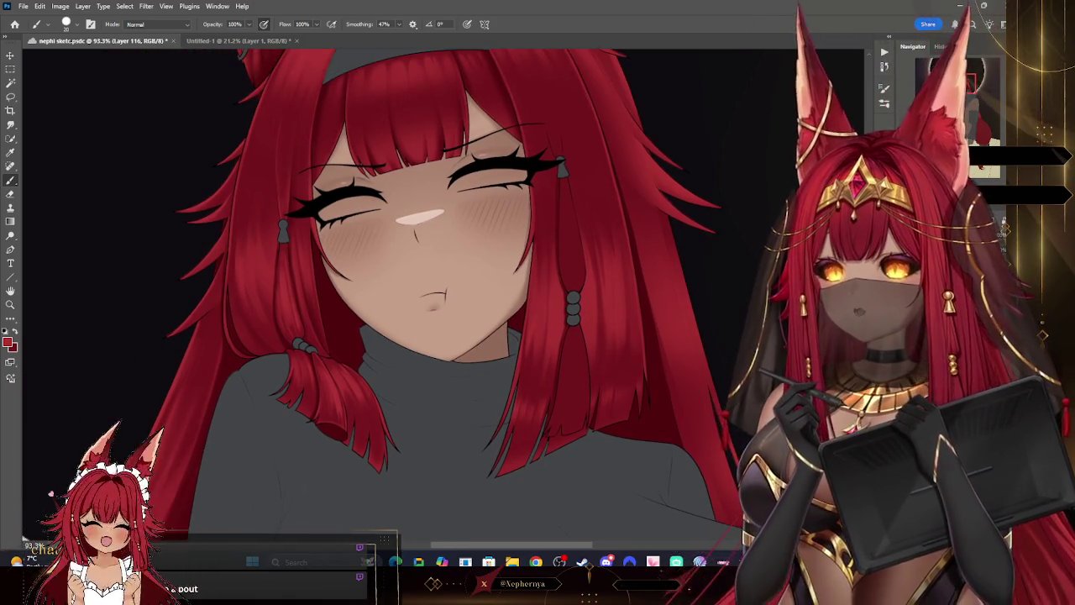
drag(221, 508, 143, 496)
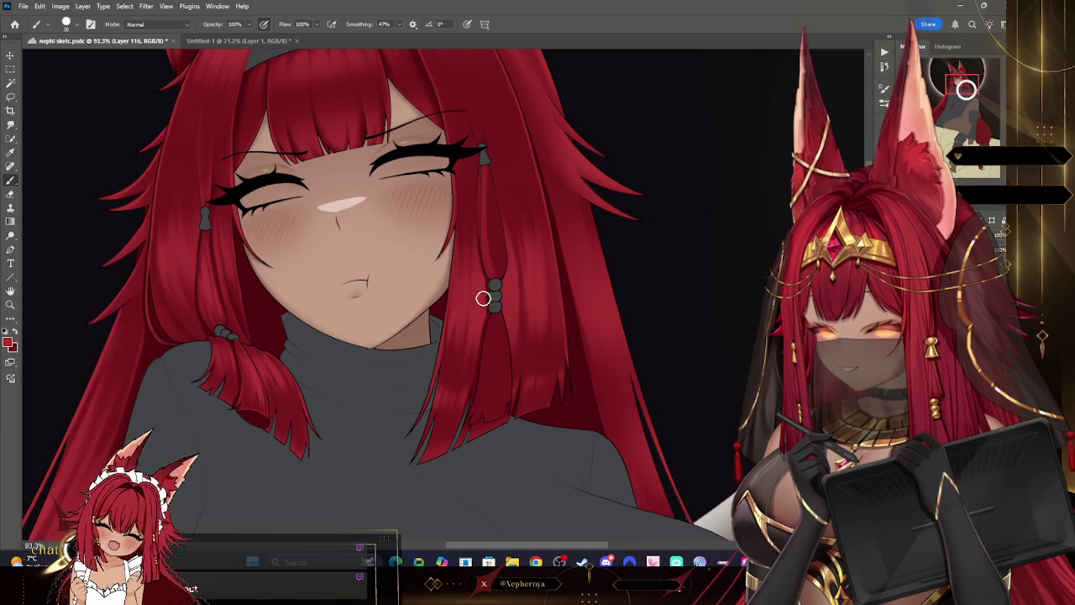
key(bracketleft)
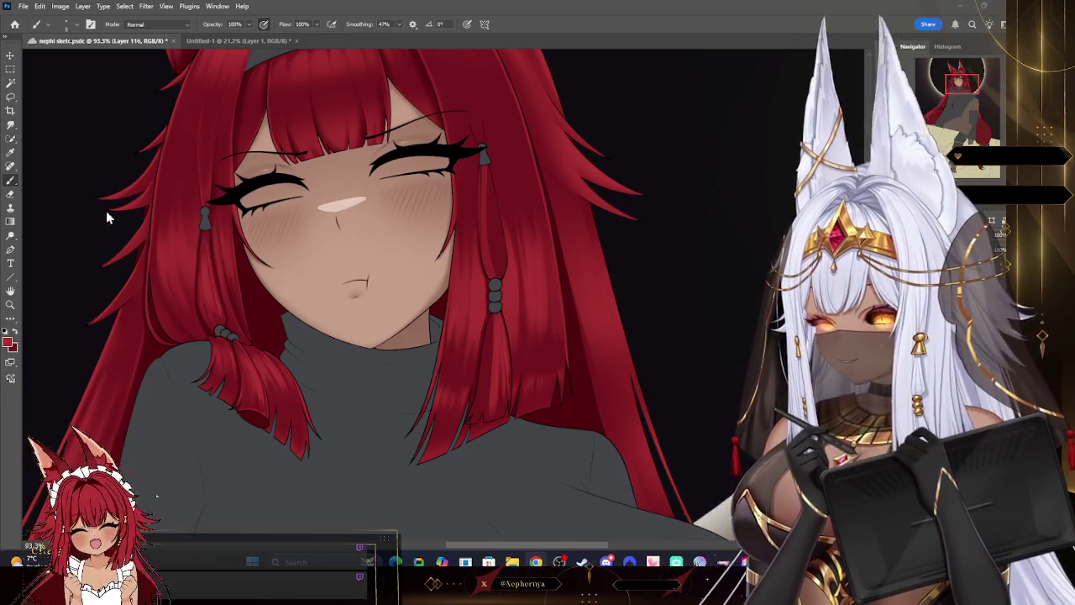
click(10, 194)
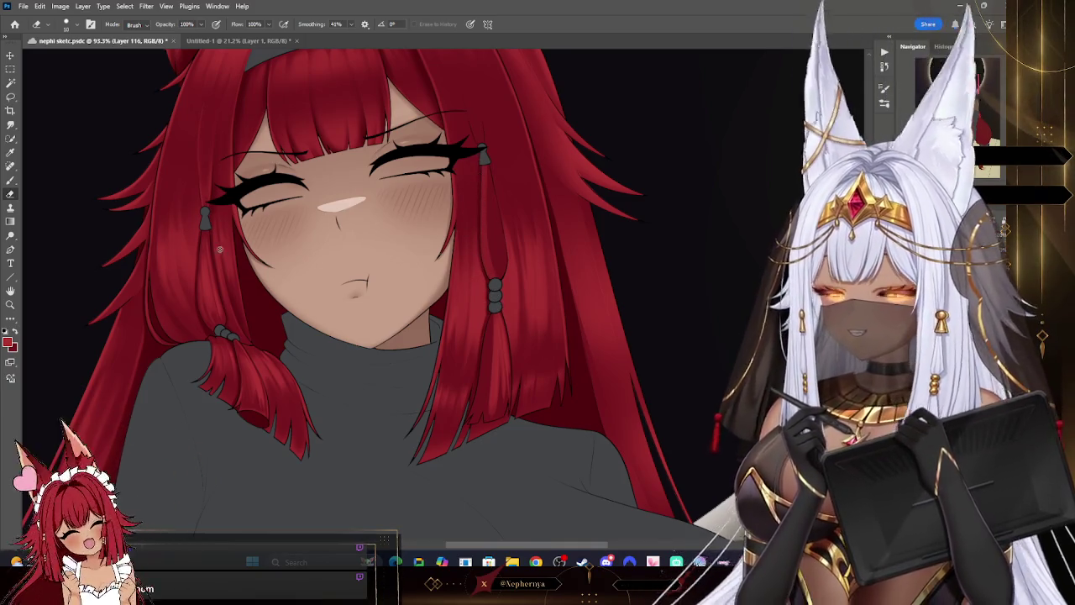
key(b)
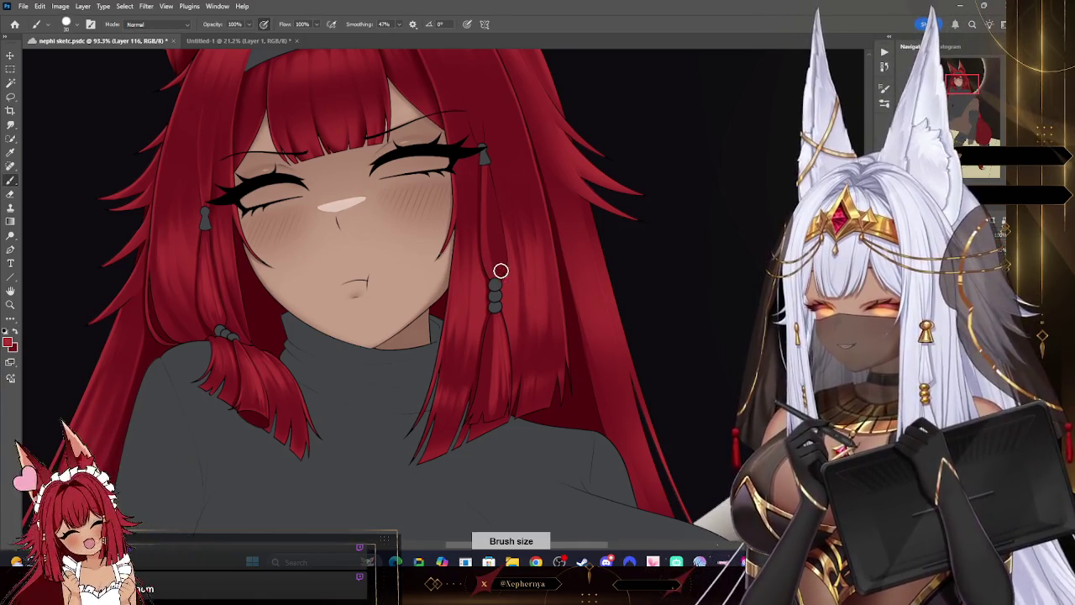
key(bracketleft)
key(bracketleft)
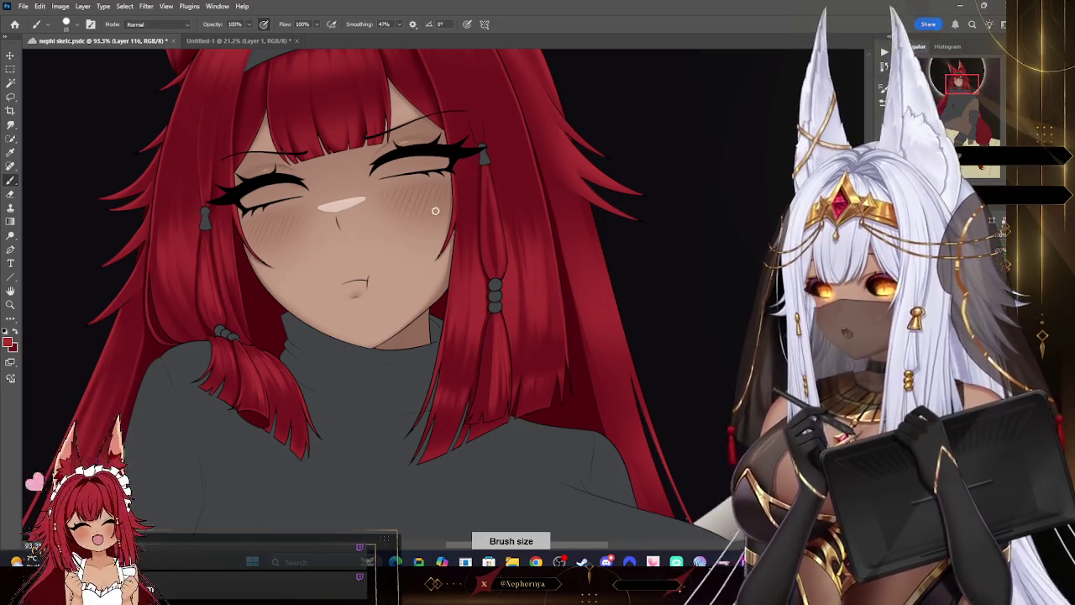
click(67, 24)
click(427, 134)
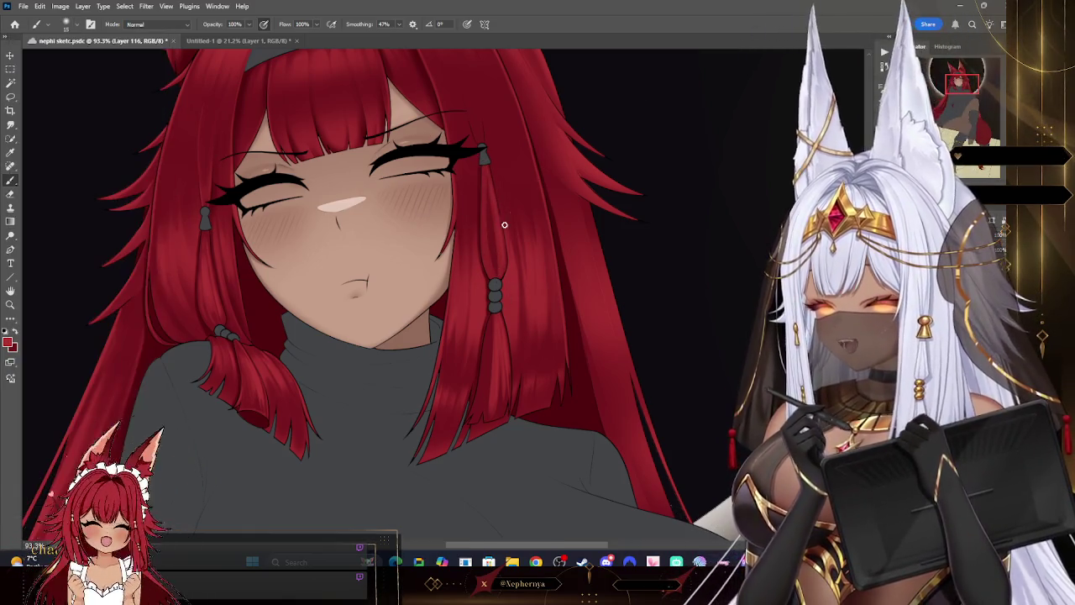
key(bracketright)
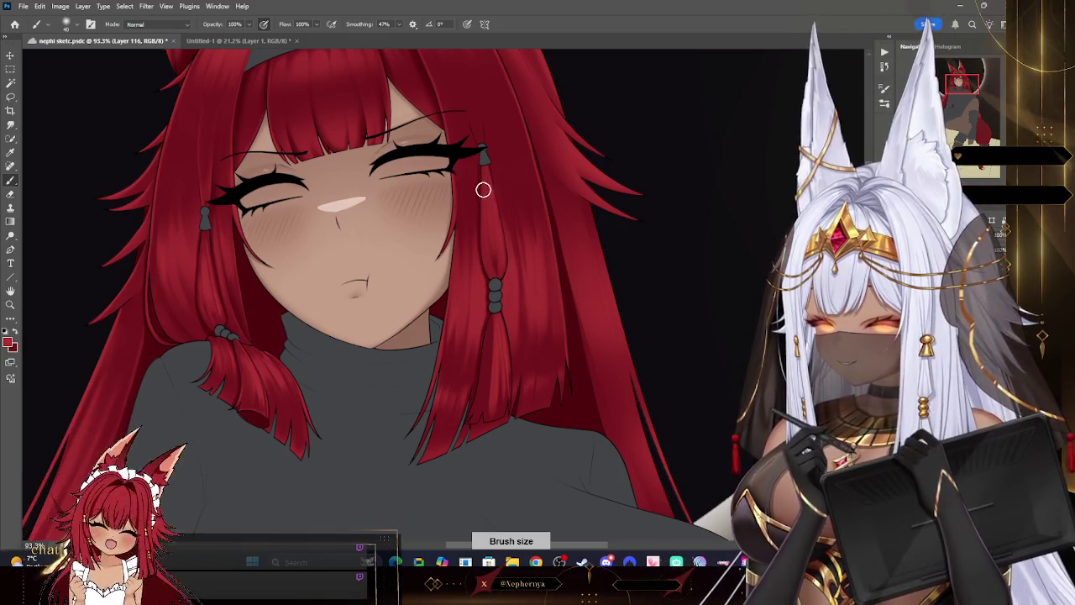
key(bracketleft)
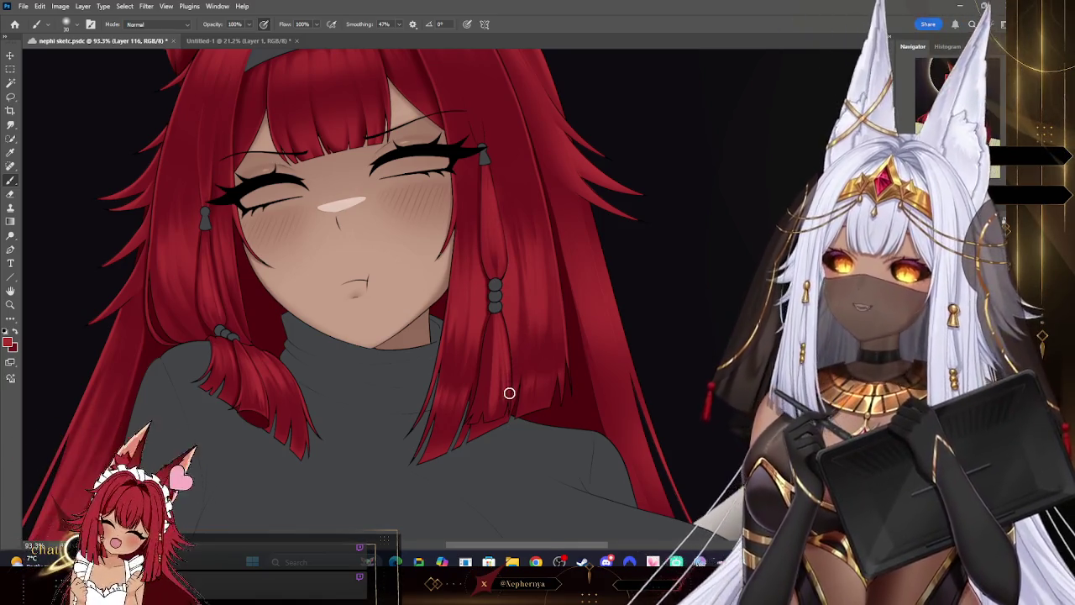
key(bracketleft)
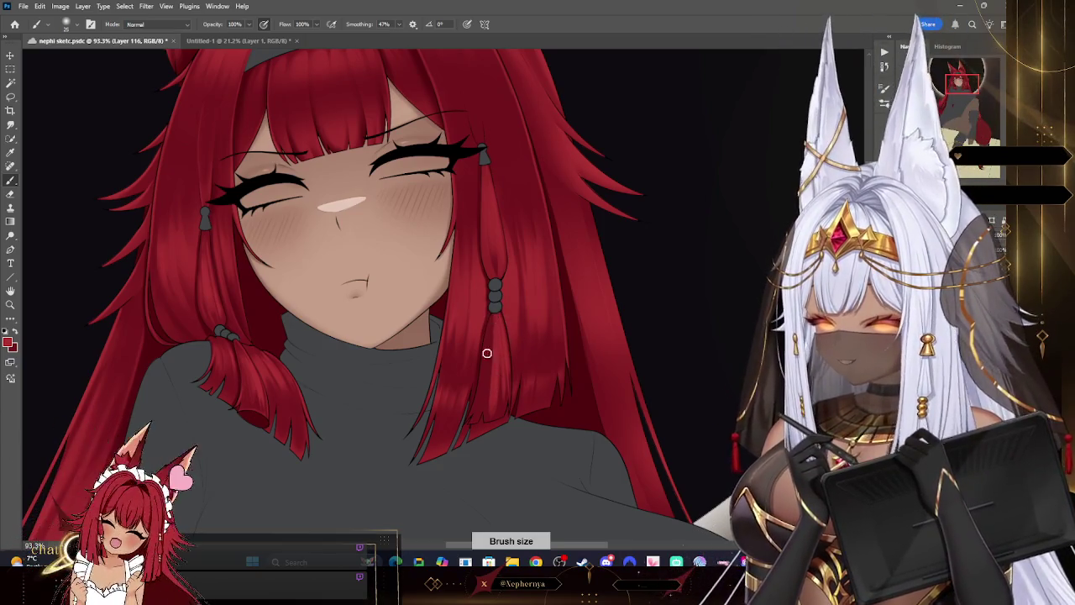
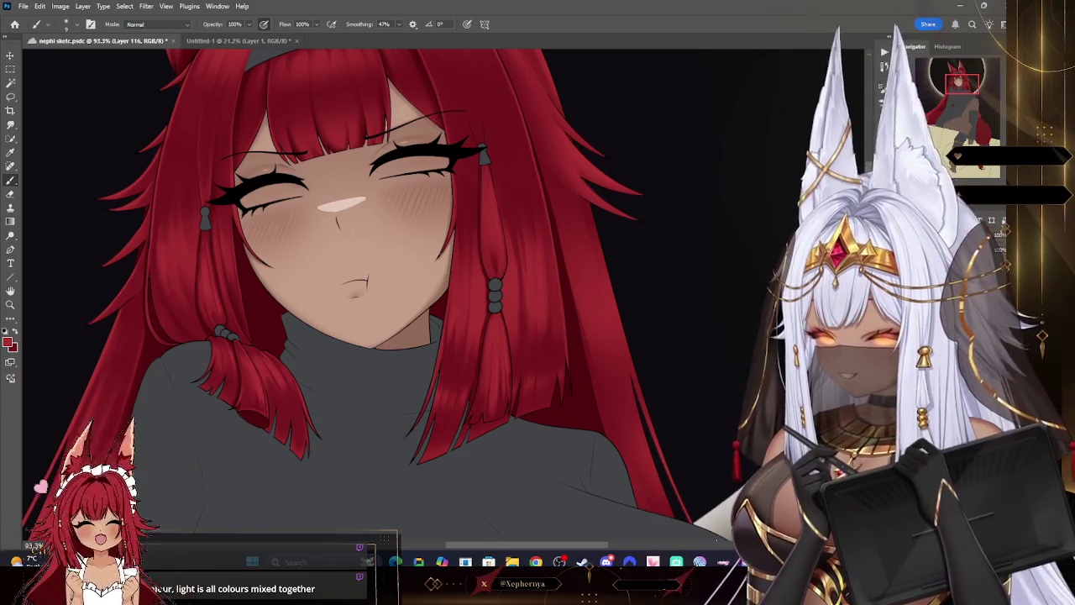
- Create Layer 117 above the hair and face and choose a different brush preset
key(ctrl+shift+alt+n)
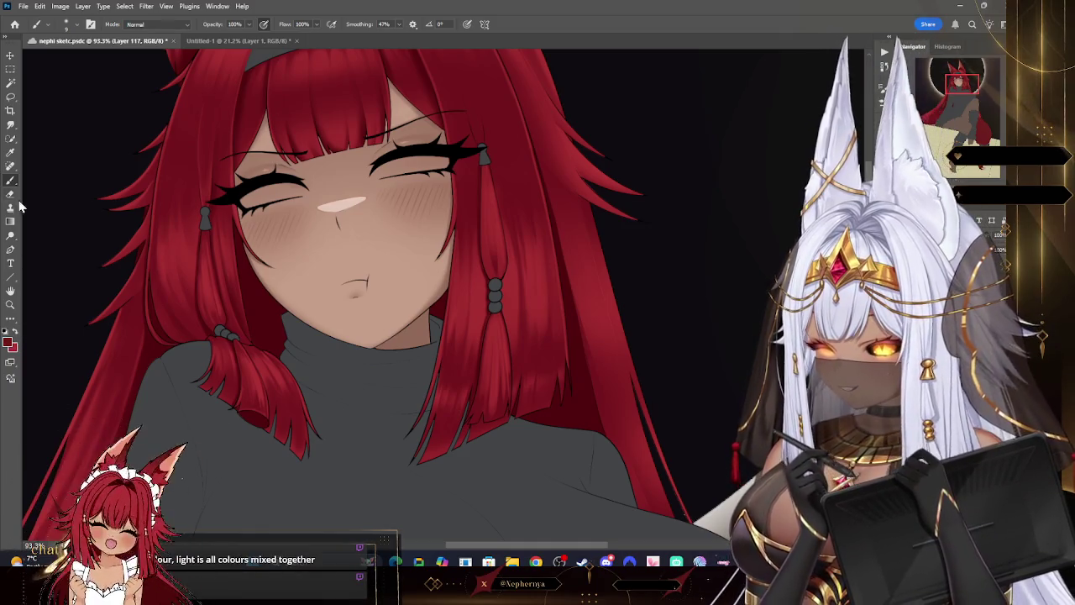
key(bracketright)
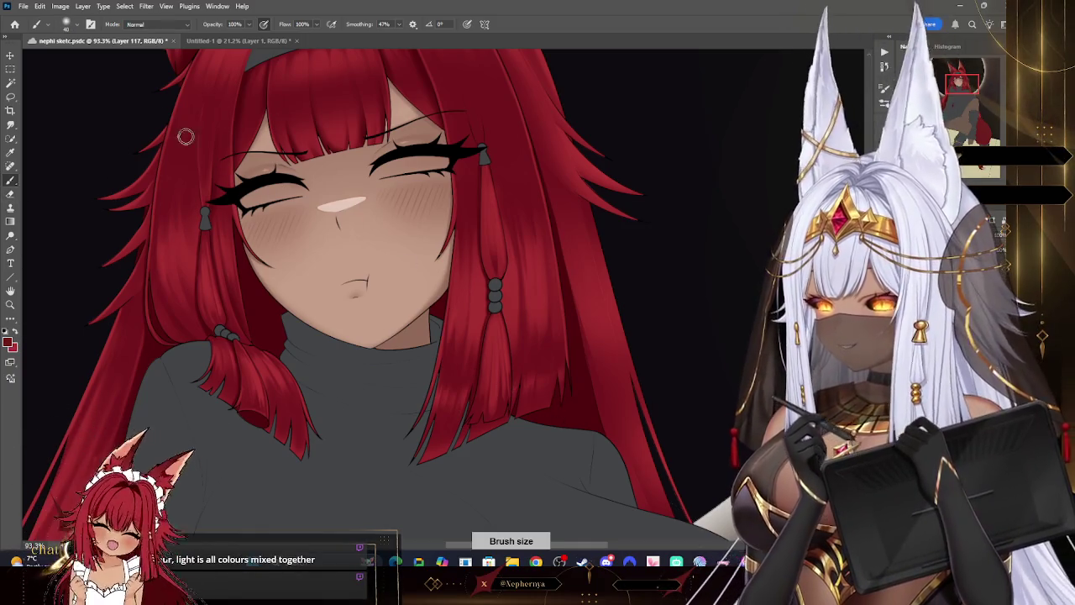
click(70, 28)
double_click(80, 168)
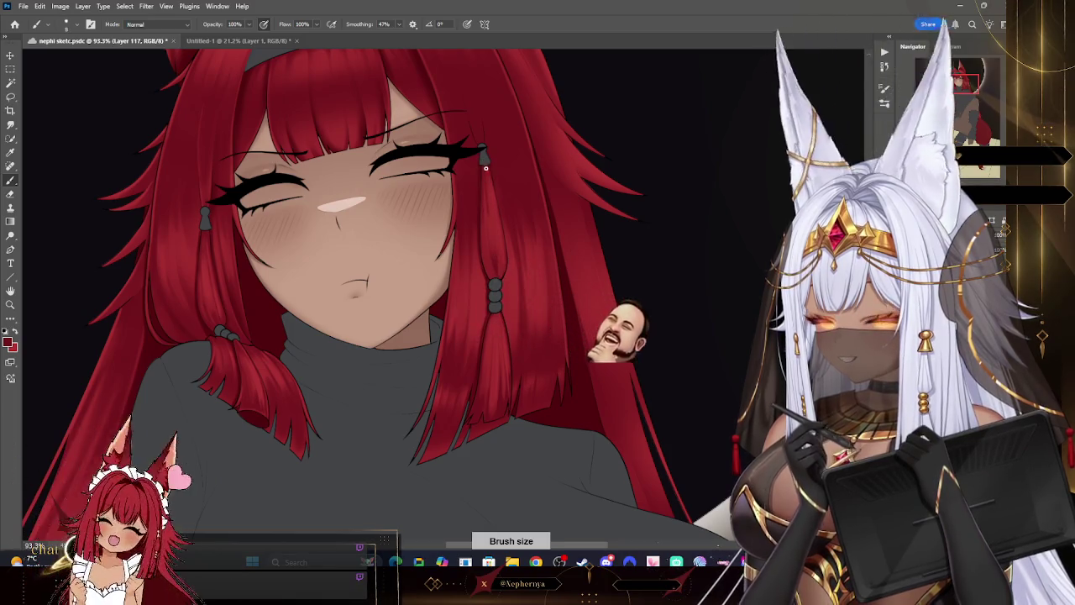
- Fine-tune the brush size, undo one stroke, and zoom out over the illustration
key(bracketright)
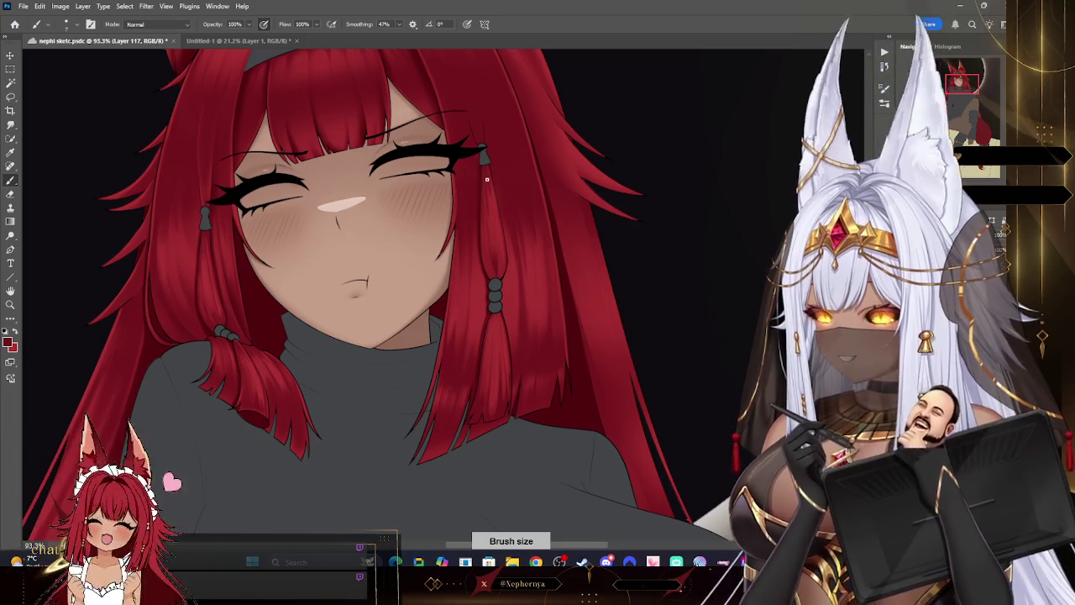
key(bracketright)
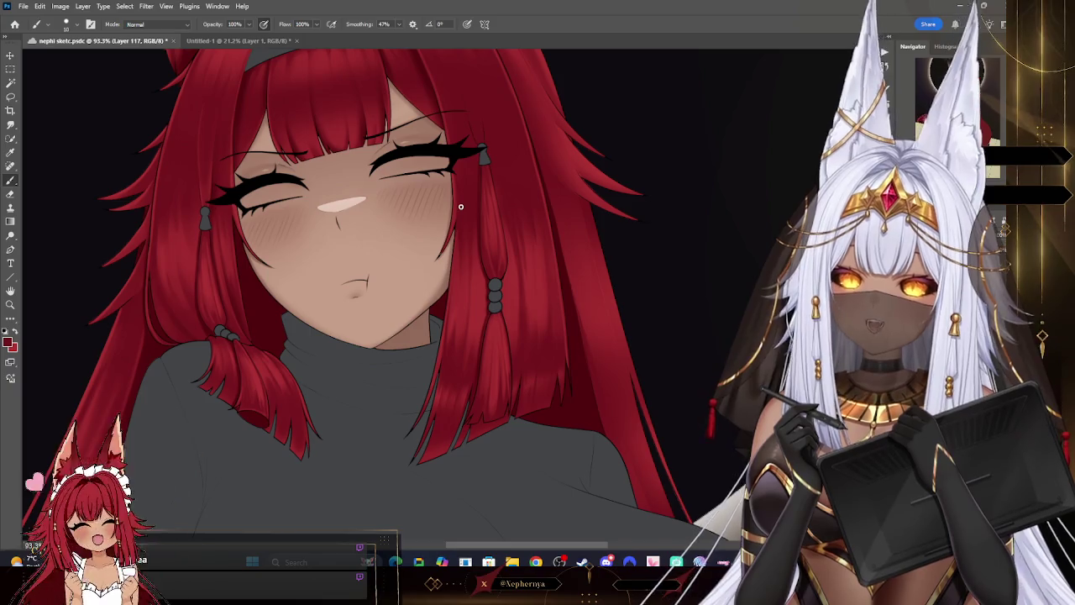
key(bracketright)
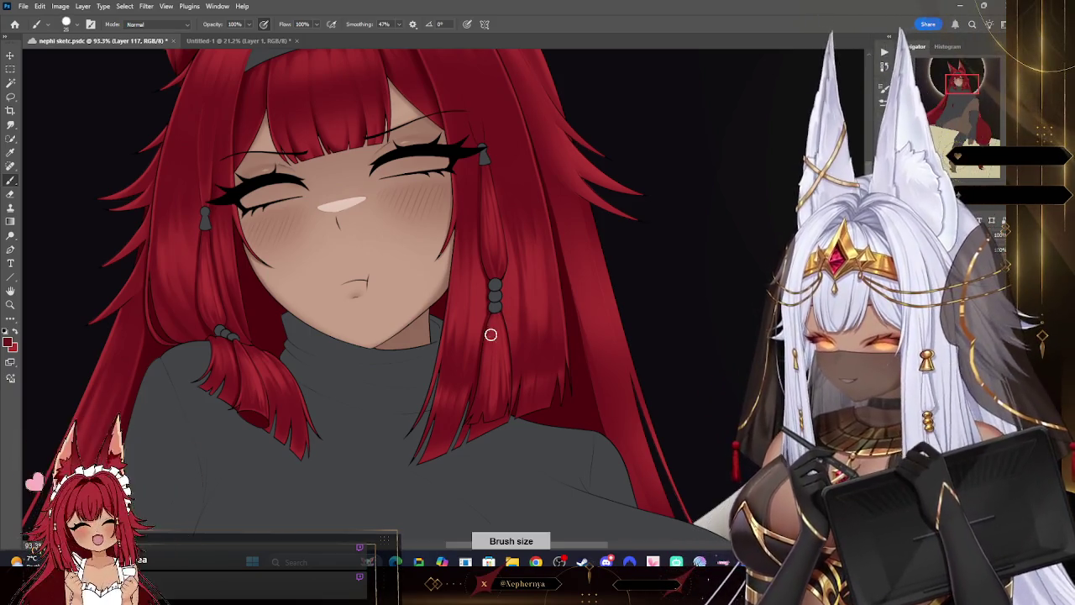
key(bracketleft)
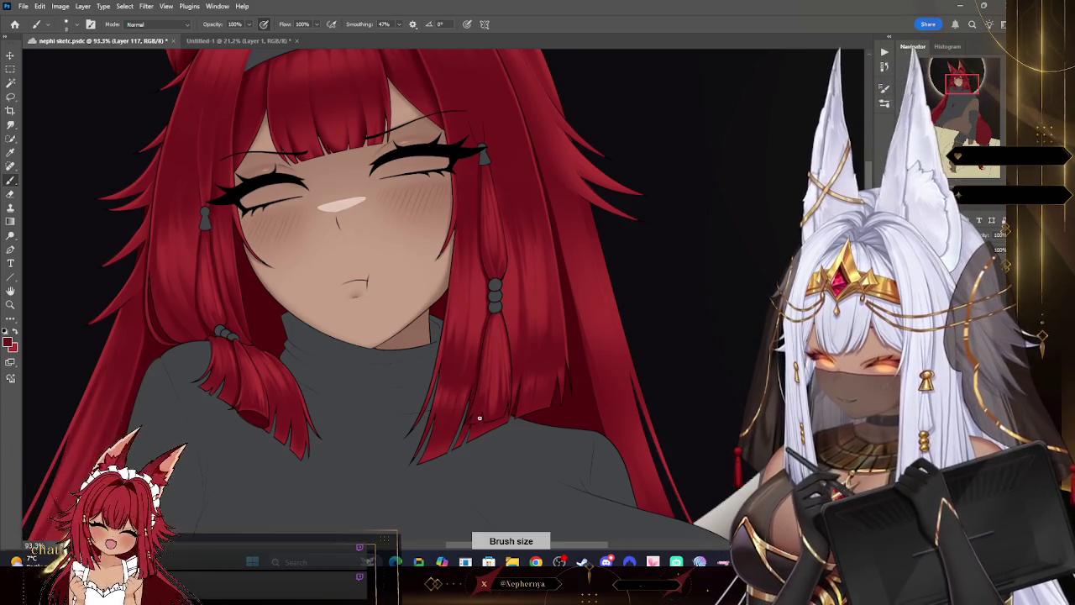
key(bracketright)
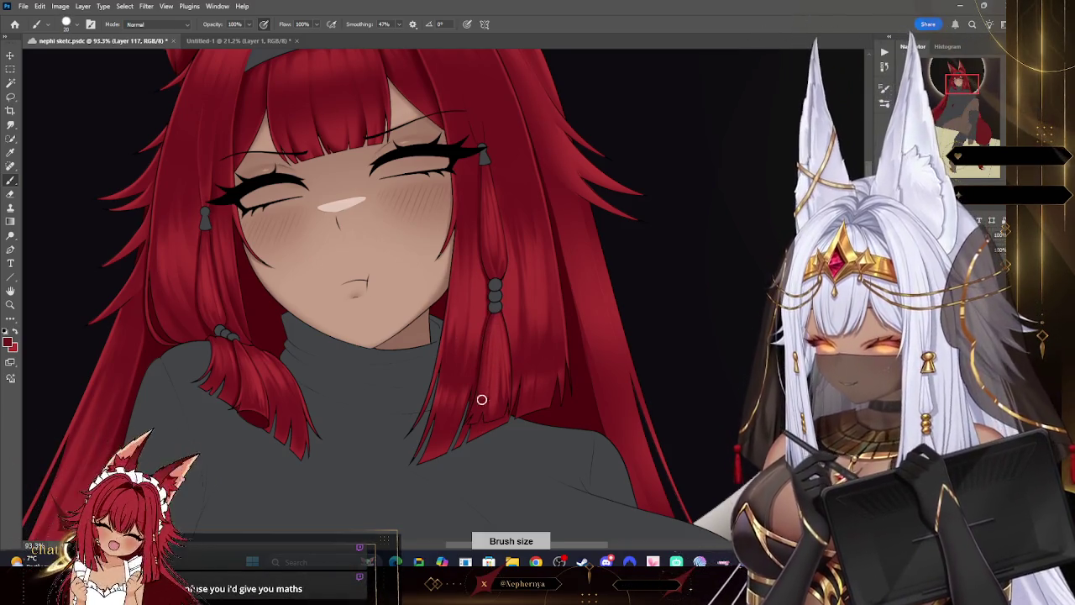
key(bracketleft)
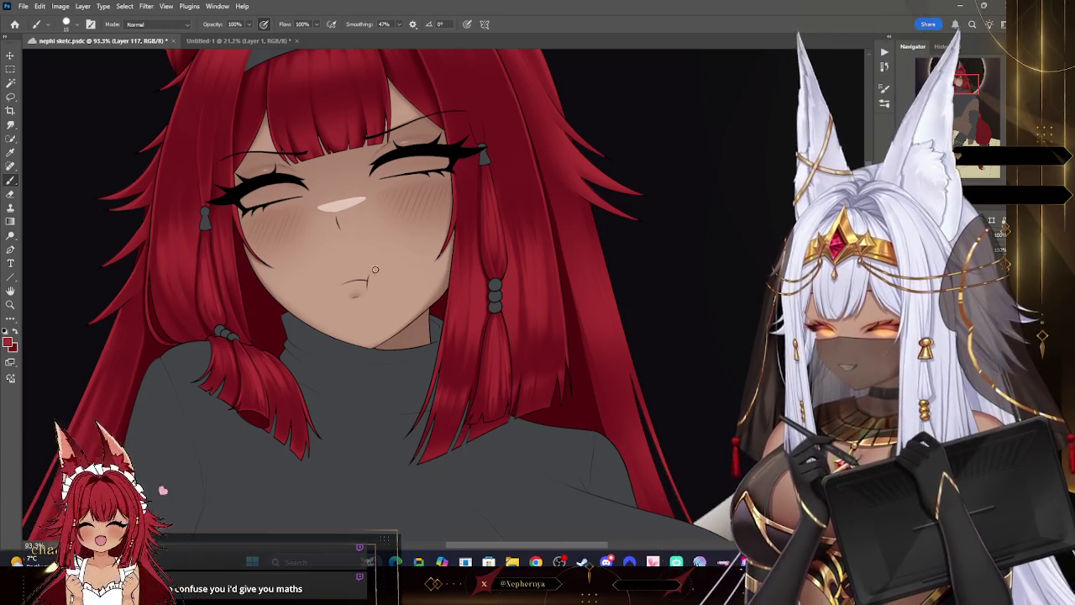
key(ctrl+z)
key(bracketright)
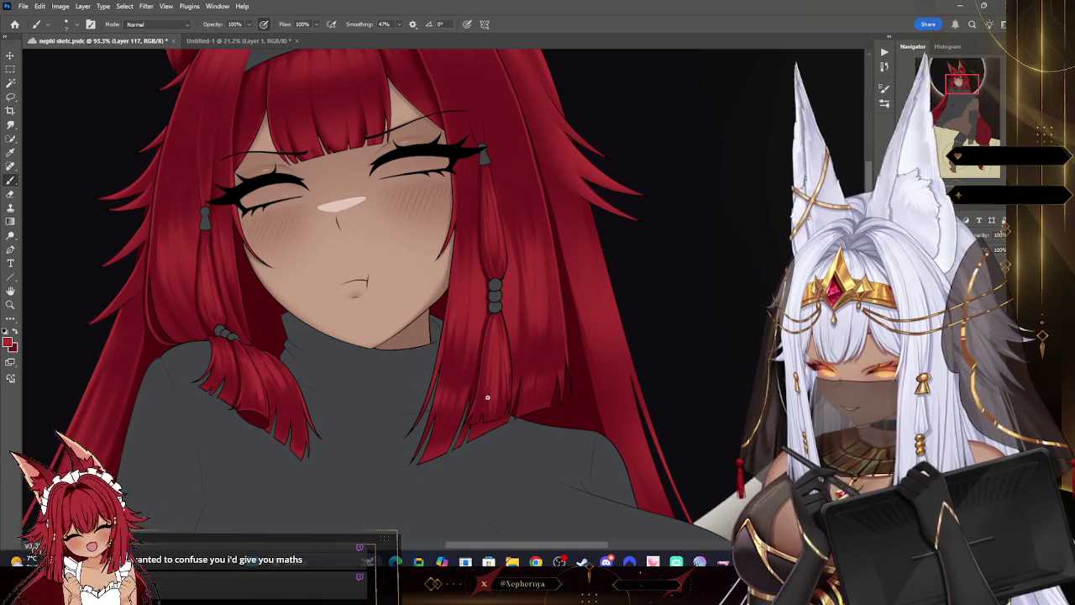
key(bracketright)
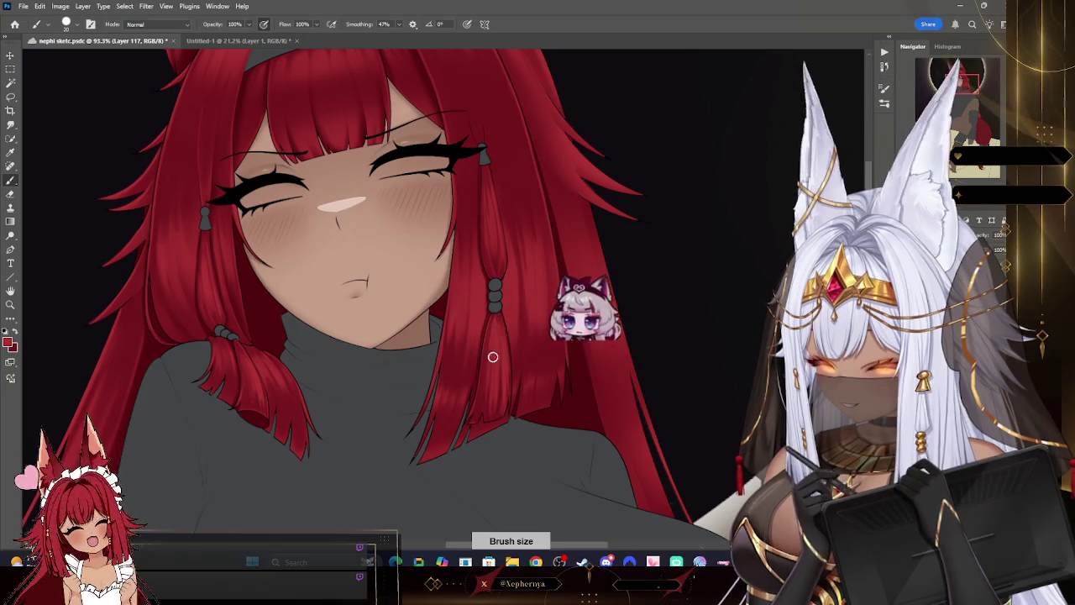
key(bracketleft)
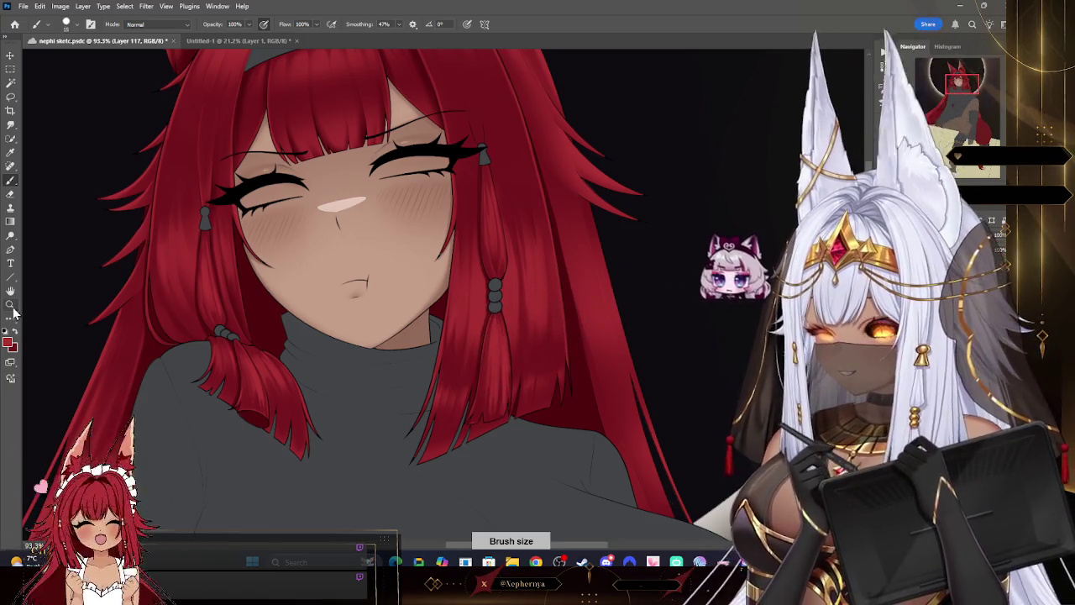
click(10, 304)
scroll(565, 203, down, 3)
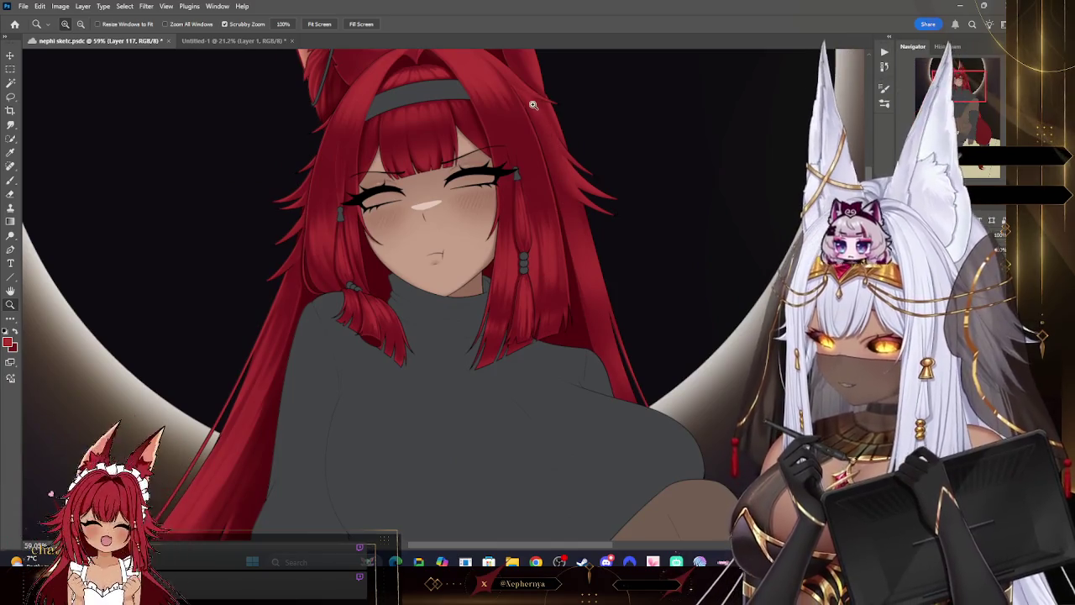
drag(533, 104, 599, 108)
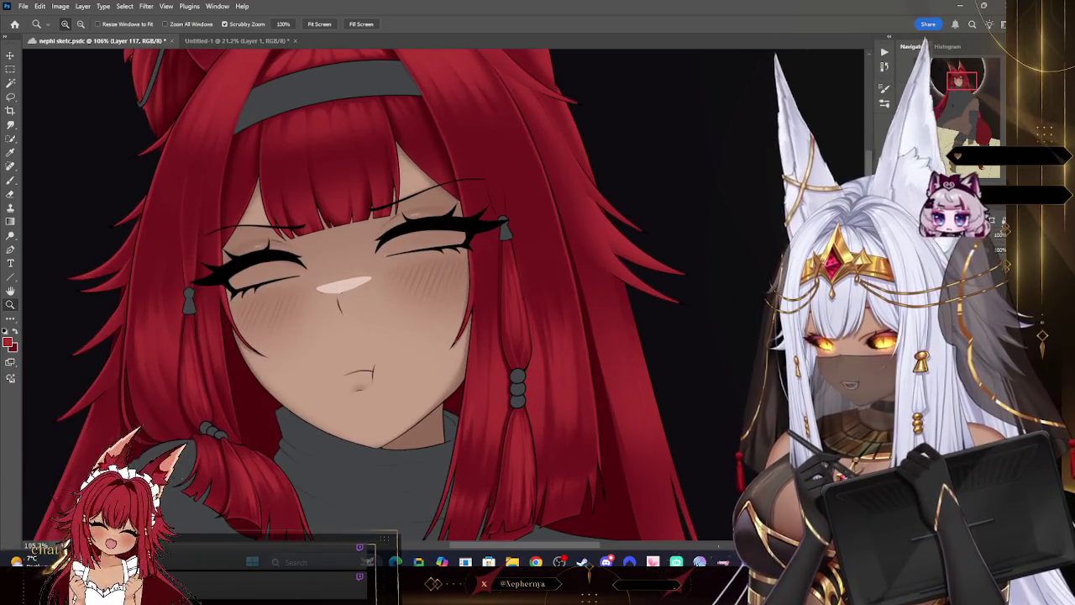
click(10, 180)
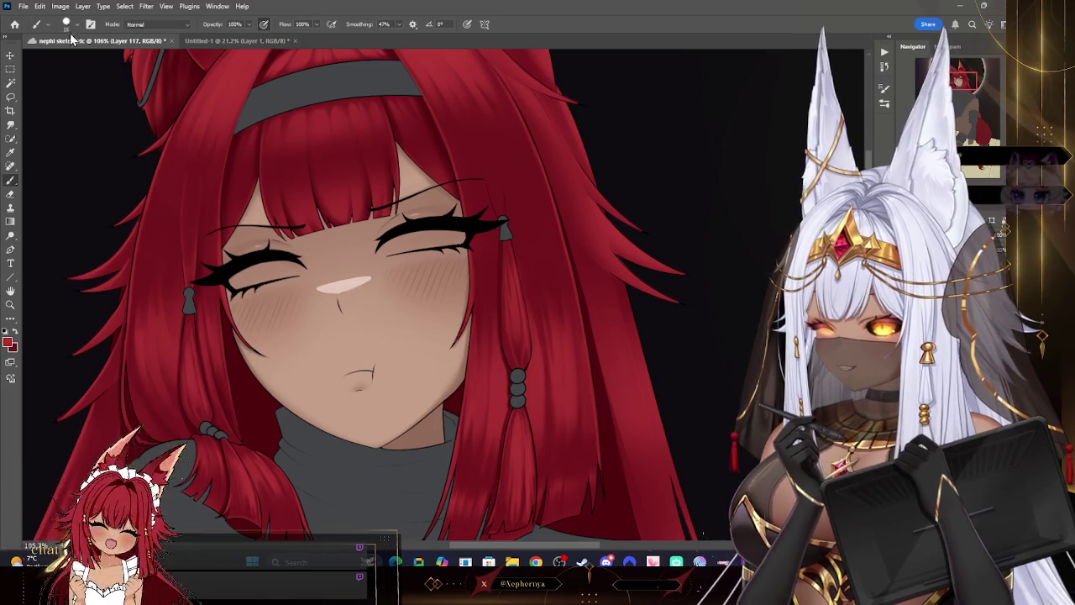
click(67, 24)
click(92, 221)
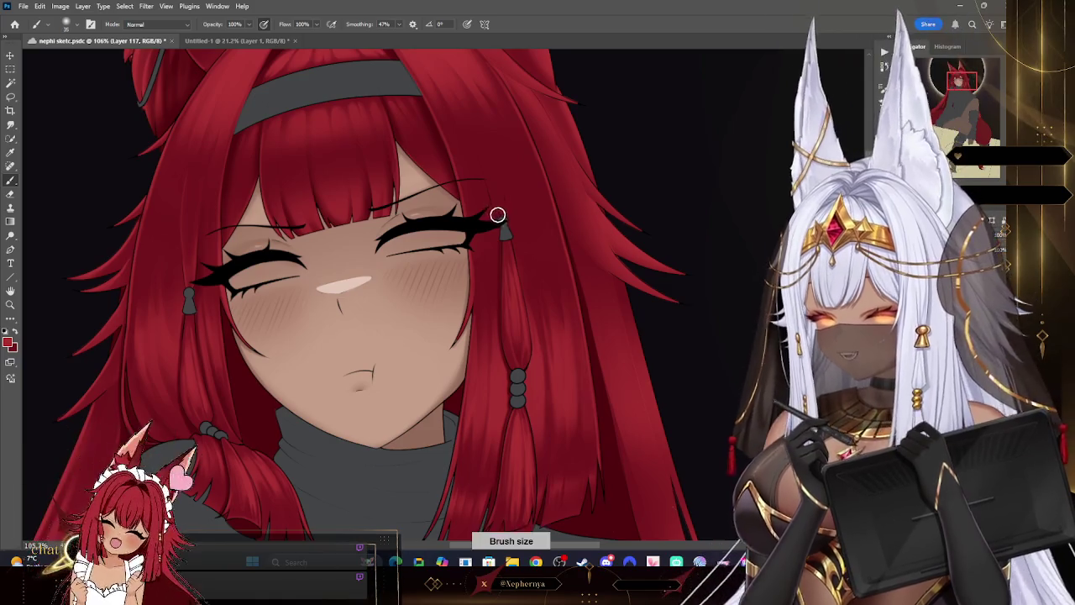
key(e)
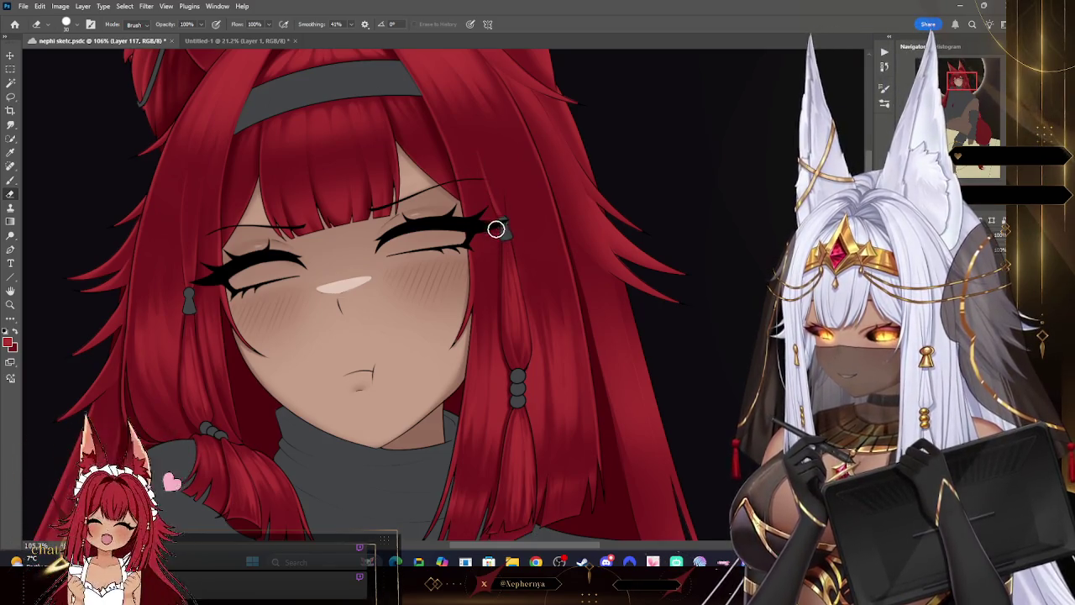
click(72, 23)
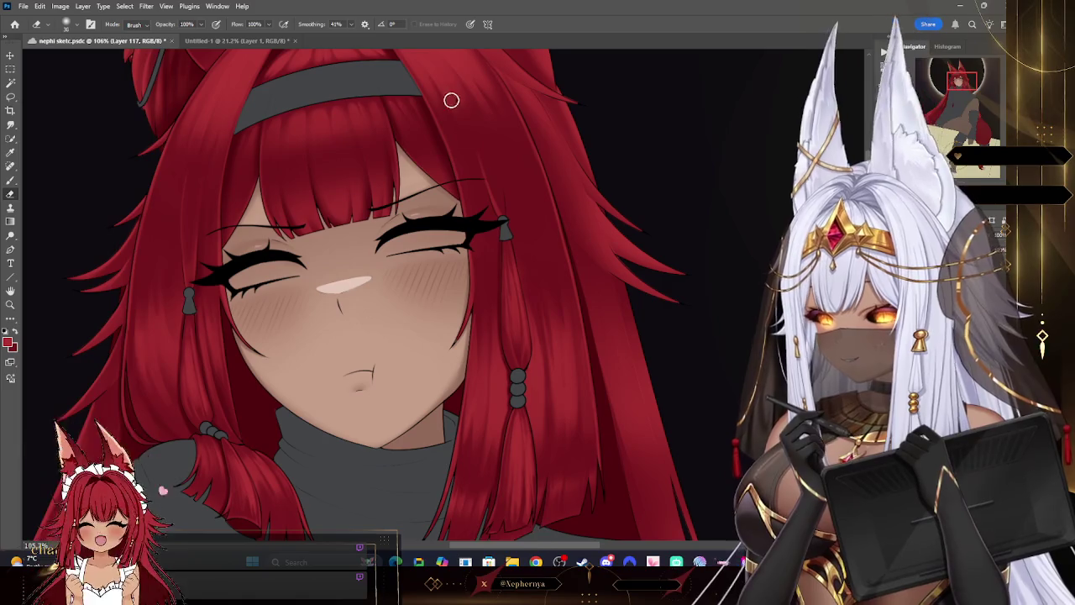
key(b)
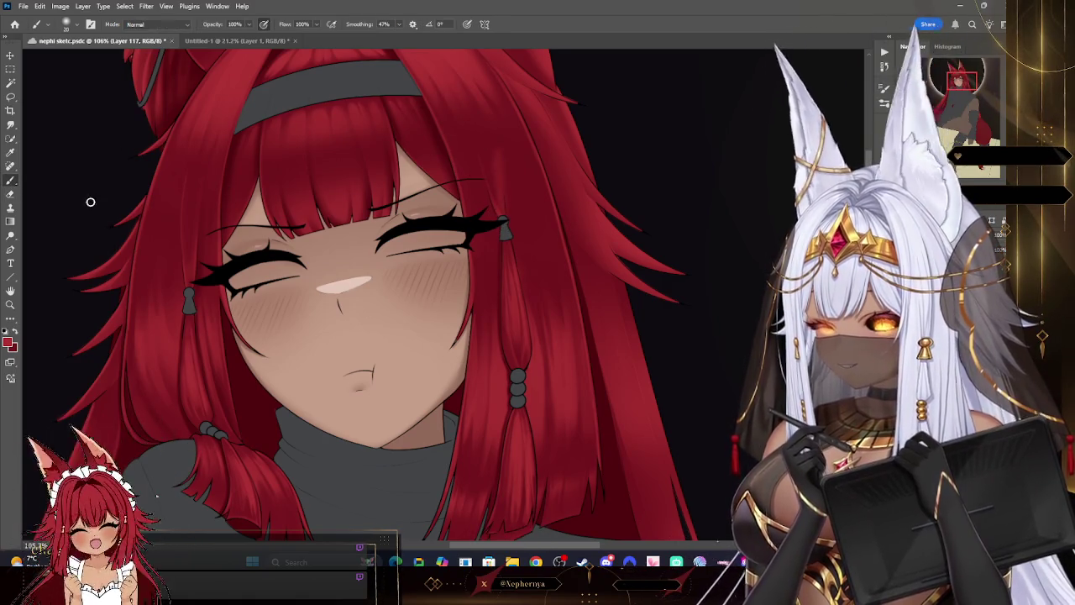
key(e)
click(66, 23)
key(Escape)
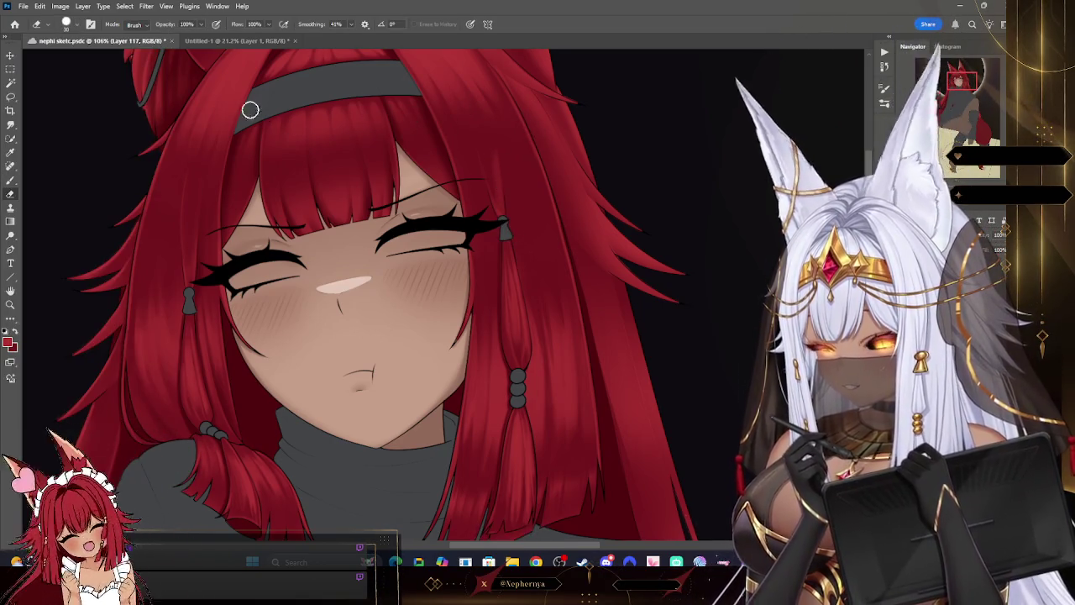
click(66, 23)
key(Escape)
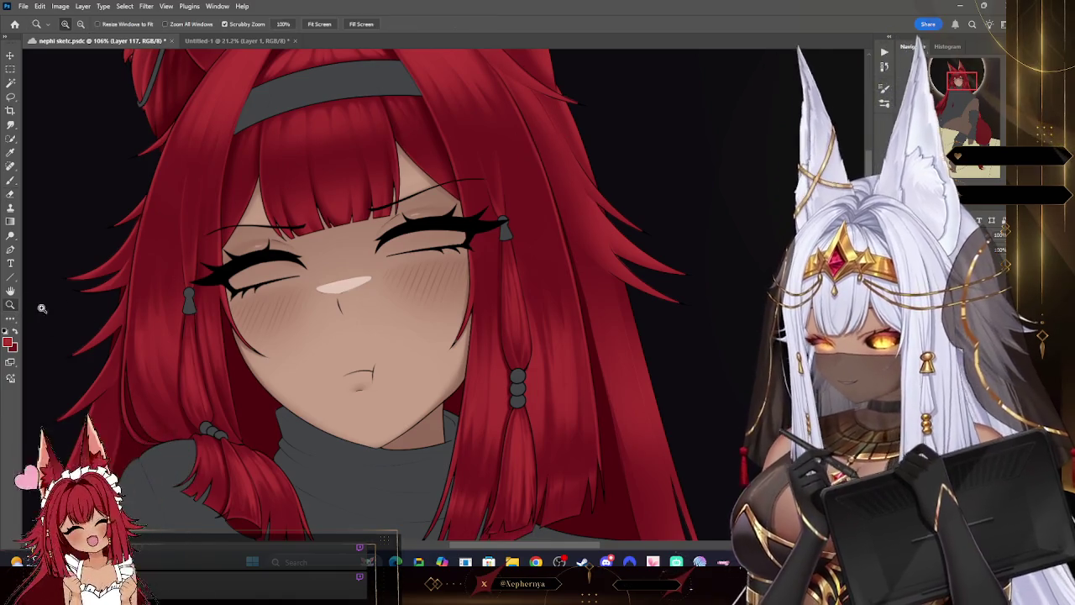
- Zoom out to the whole figure, then back in on the upper body and face
click(10, 304)
alt+click(565, 188)
alt+click(565, 189)
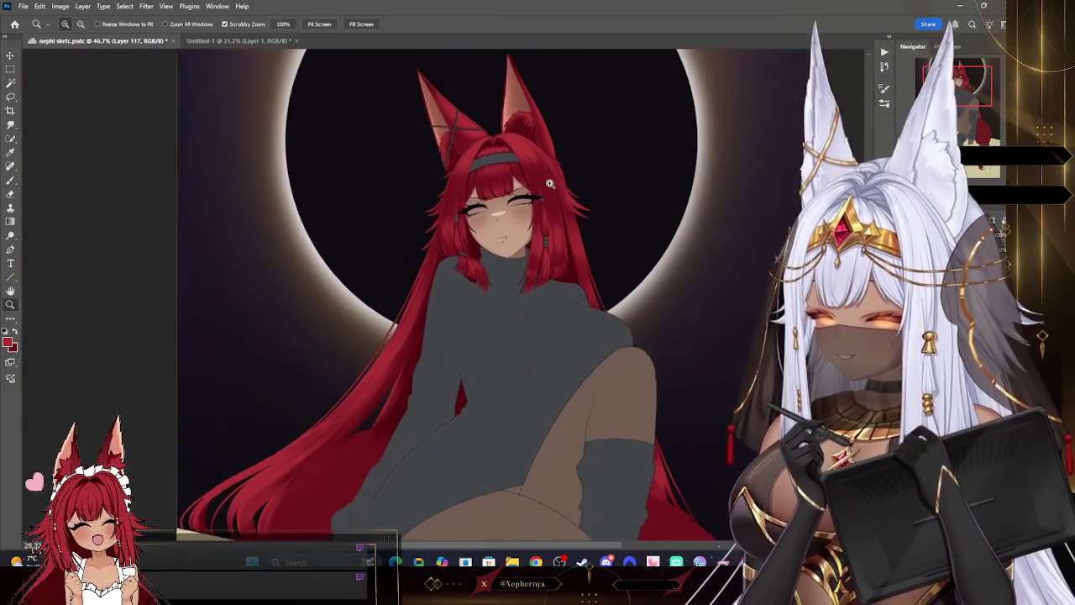
mouse_move(587, 187)
mouse_down()
mouse_move(612, 194)
mouse_move(583, 267)
mouse_up()
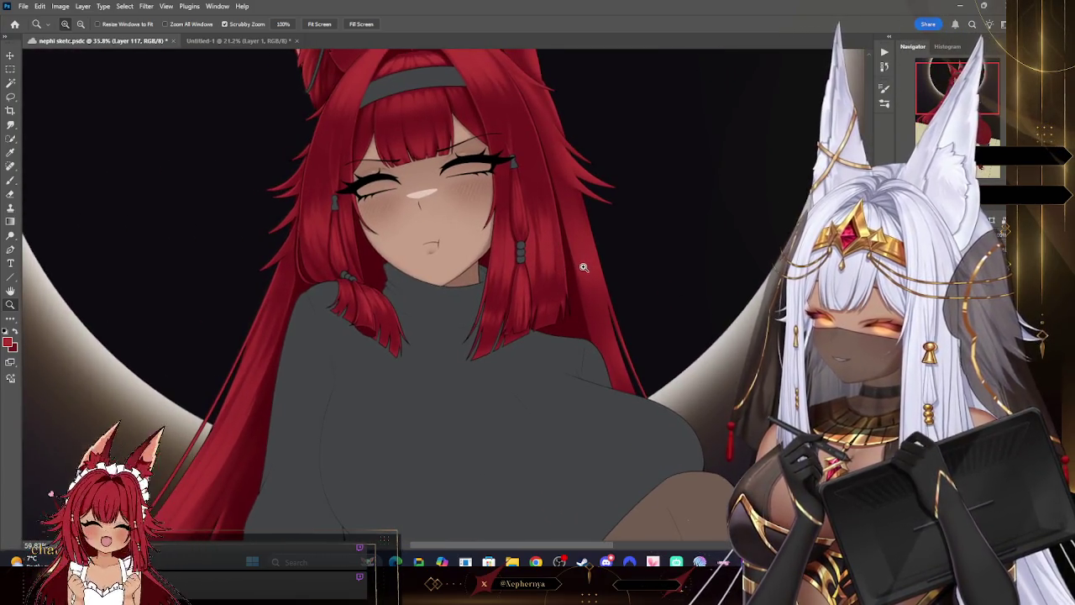
drag(551, 231, 579, 231)
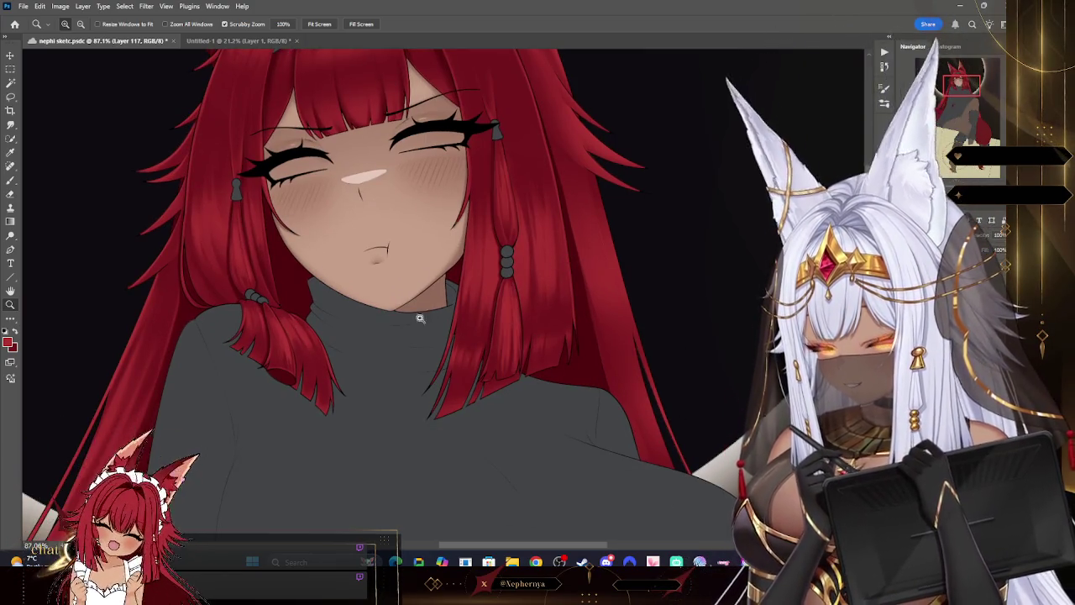
- Merge the new layer and further hair layers down into the layers below
click(83, 6)
click(126, 378)
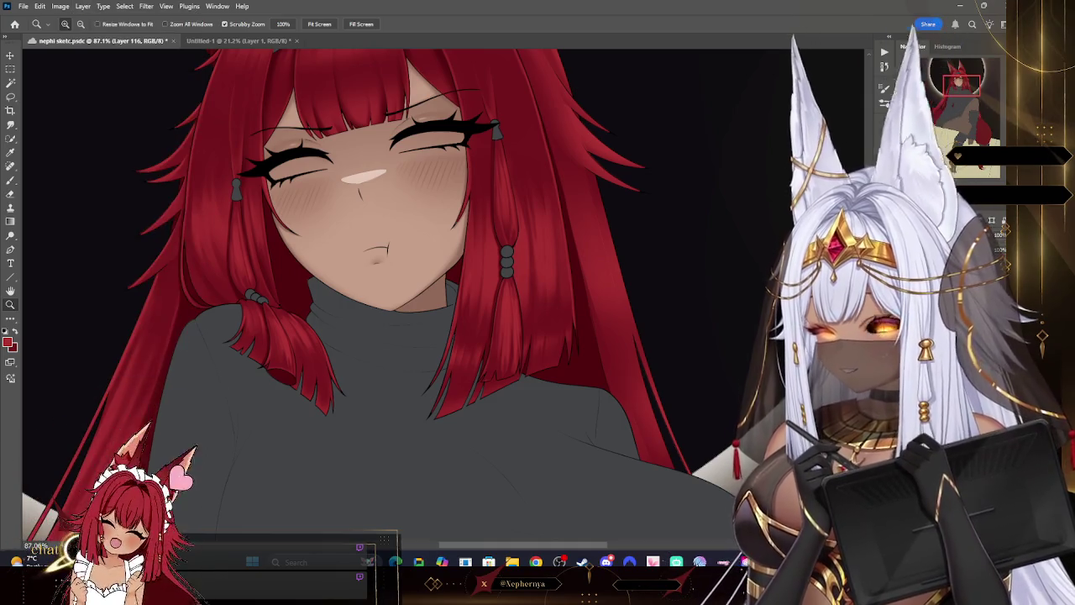
click(83, 5)
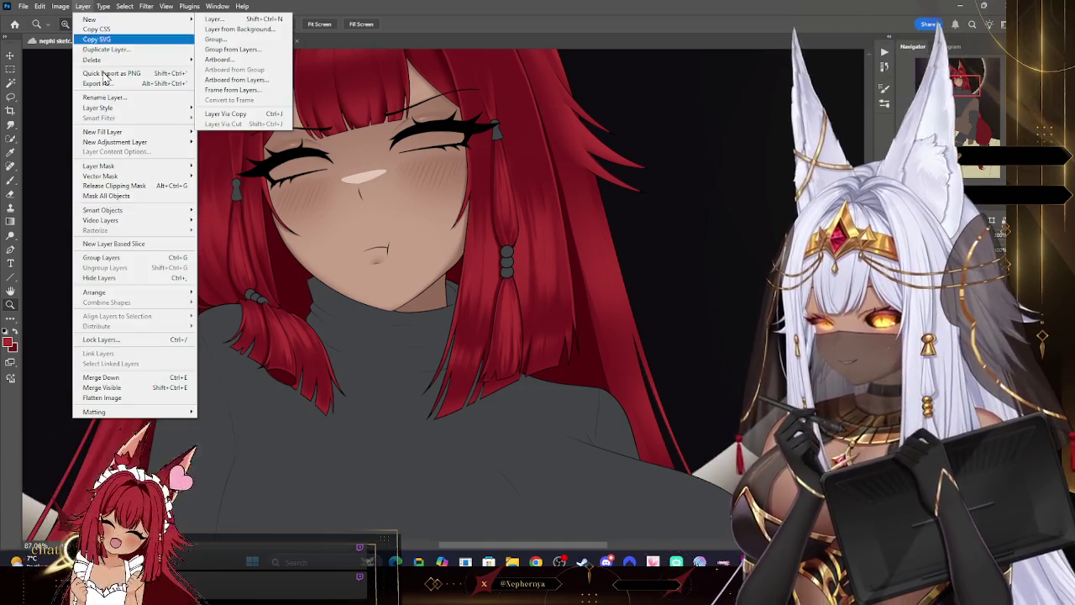
click(126, 378)
key(ctrl+e)
key(ctrl+e)
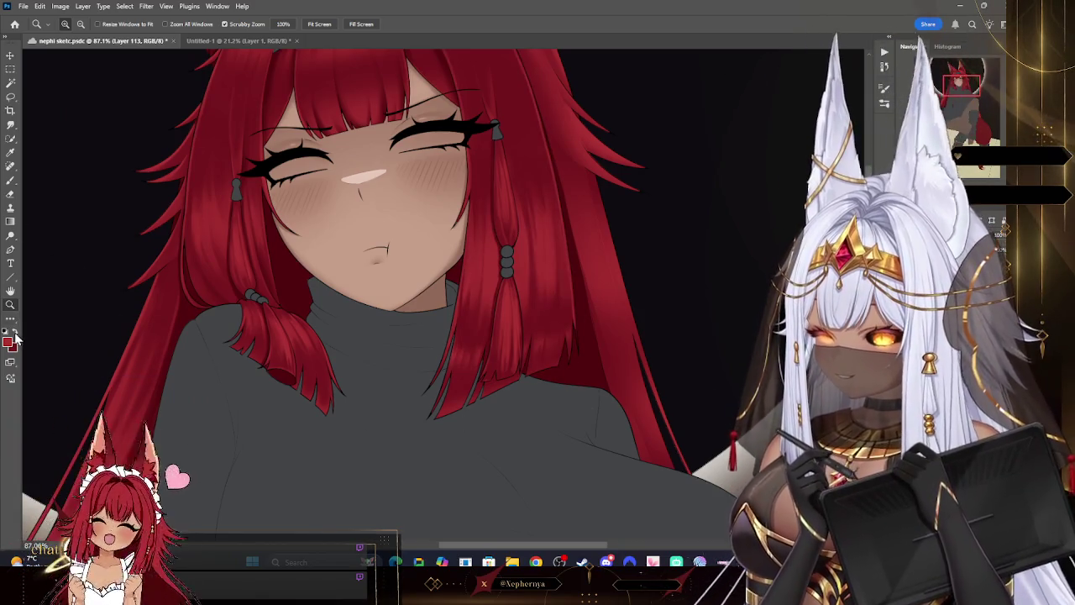
- Shrink the brush to size 10 and zoom out to show the ears and background
click(11, 154)
click(11, 181)
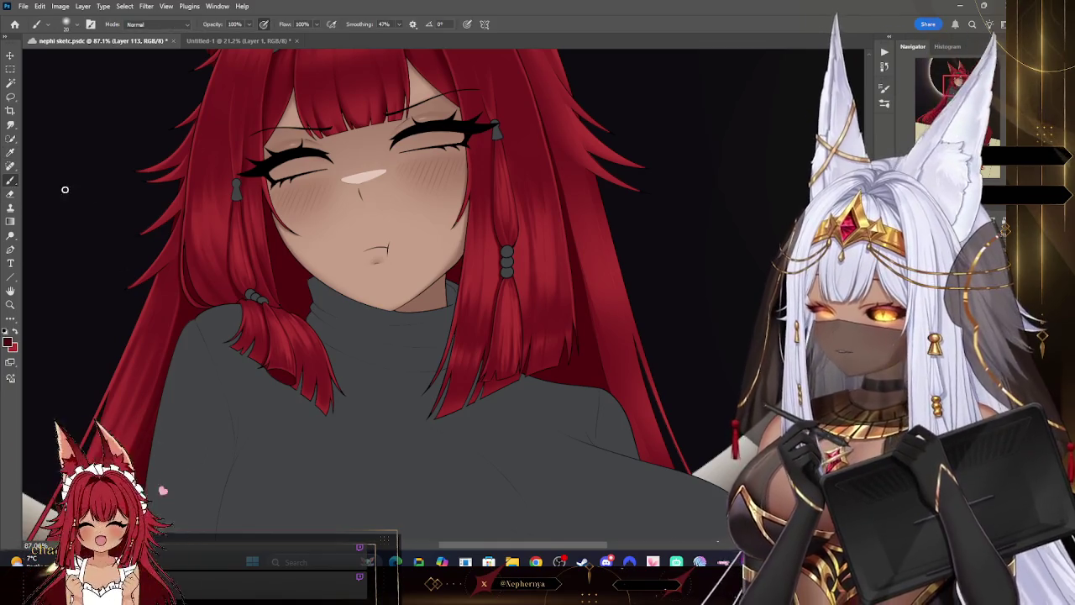
key(bracketleft)
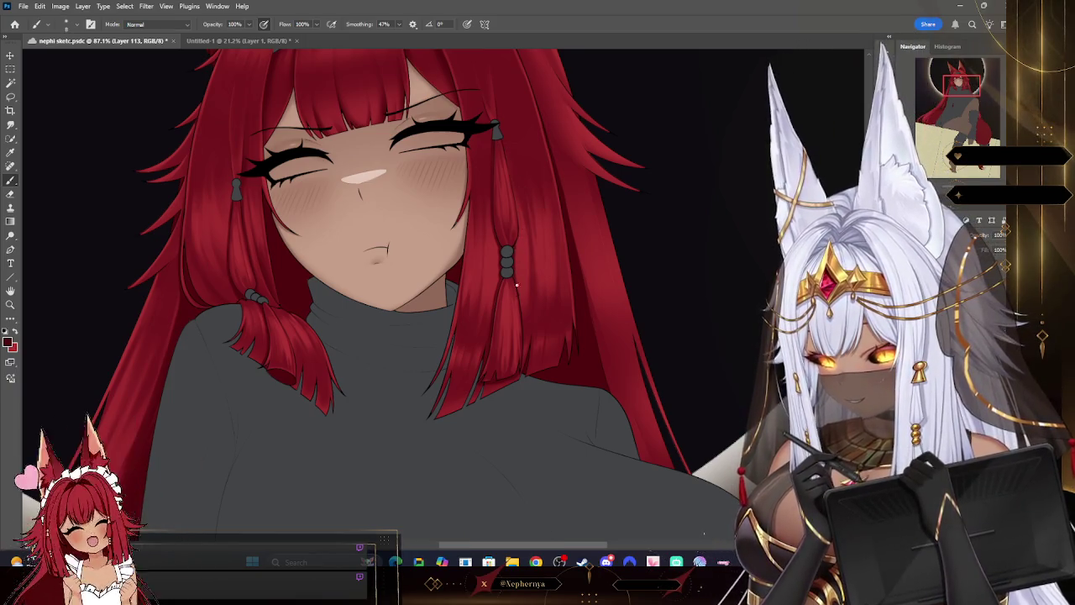
key(z)
drag(533, 391, 458, 391)
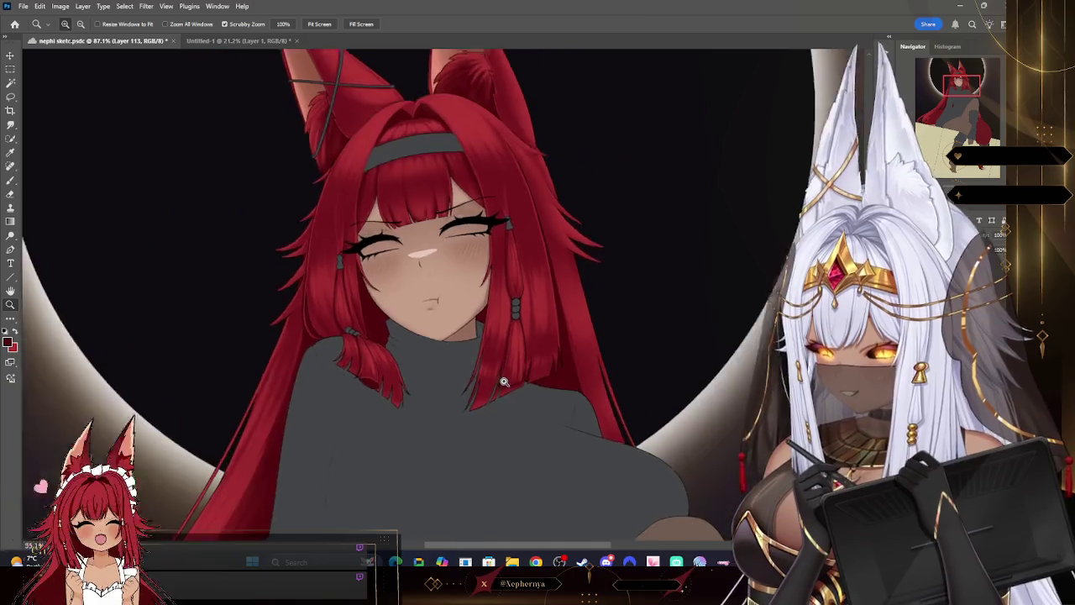
- Frame the legs and box, then clip the chosen layer to the box below
mouse_move(626, 351)
mouse_down()
mouse_move(611, 344)
mouse_move(592, 359)
mouse_move(592, 427)
mouse_up()
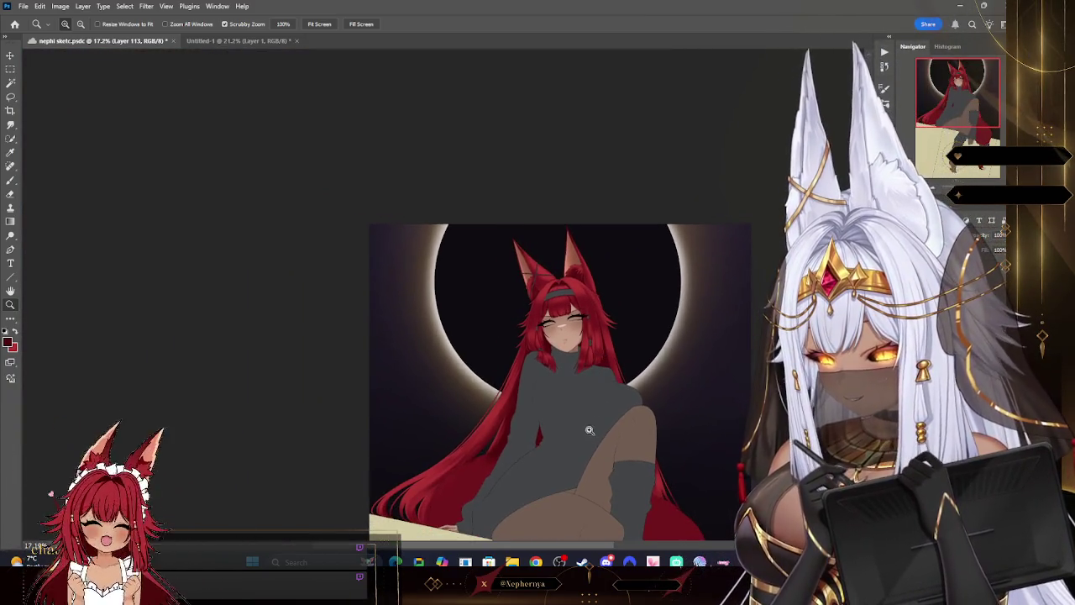
drag(596, 366, 623, 353)
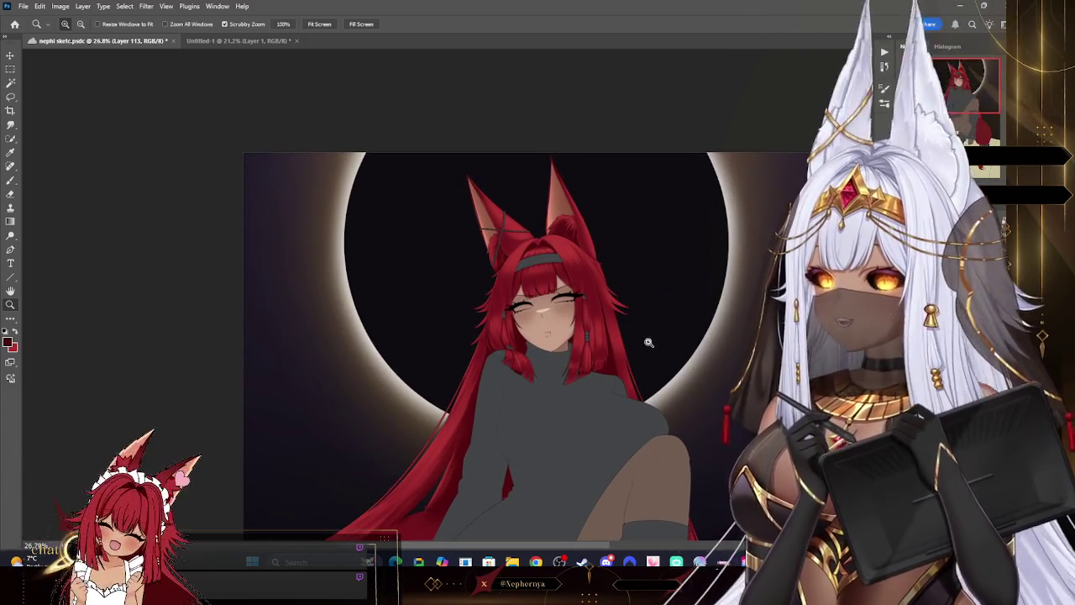
drag(645, 339, 610, 317)
mouse_move(652, 368)
mouse_down()
mouse_move(643, 331)
mouse_move(679, 388)
mouse_up()
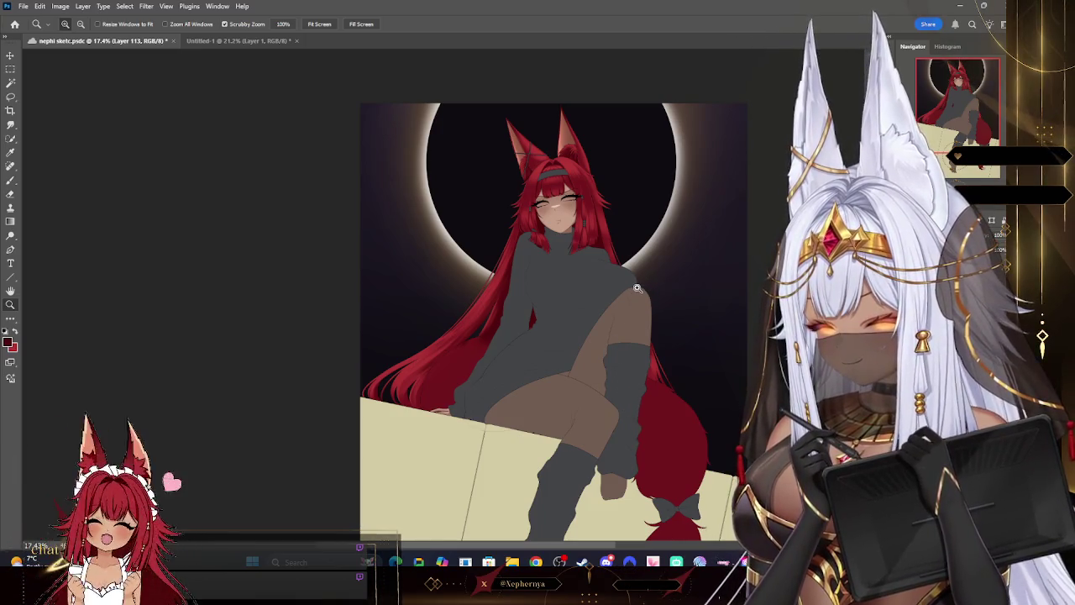
mouse_move(653, 284)
mouse_down()
mouse_move(742, 389)
mouse_move(718, 387)
mouse_up()
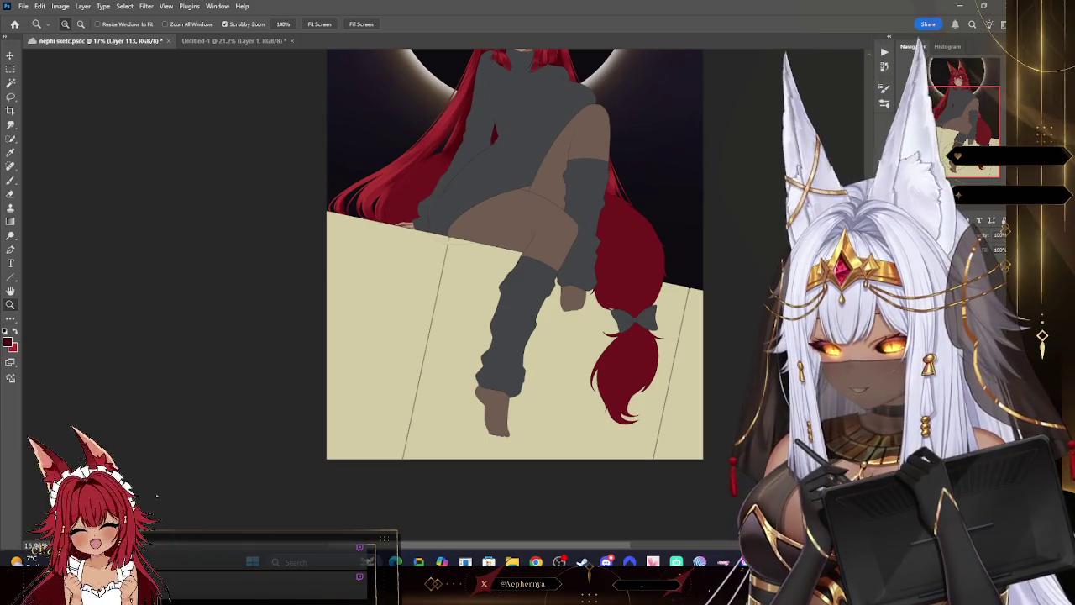
click(965, 335)
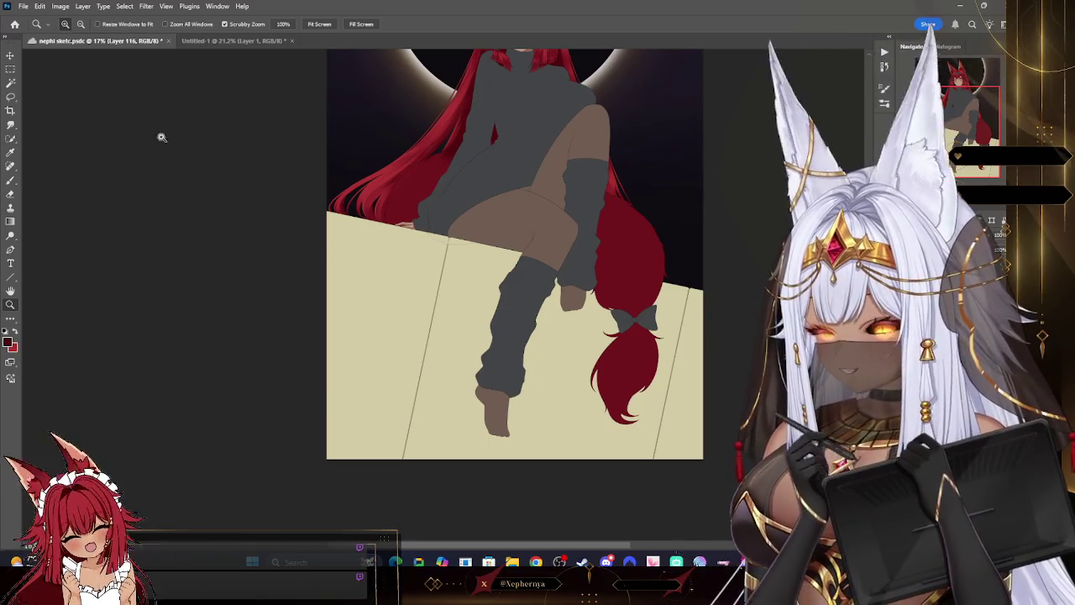
click(83, 6)
click(131, 188)
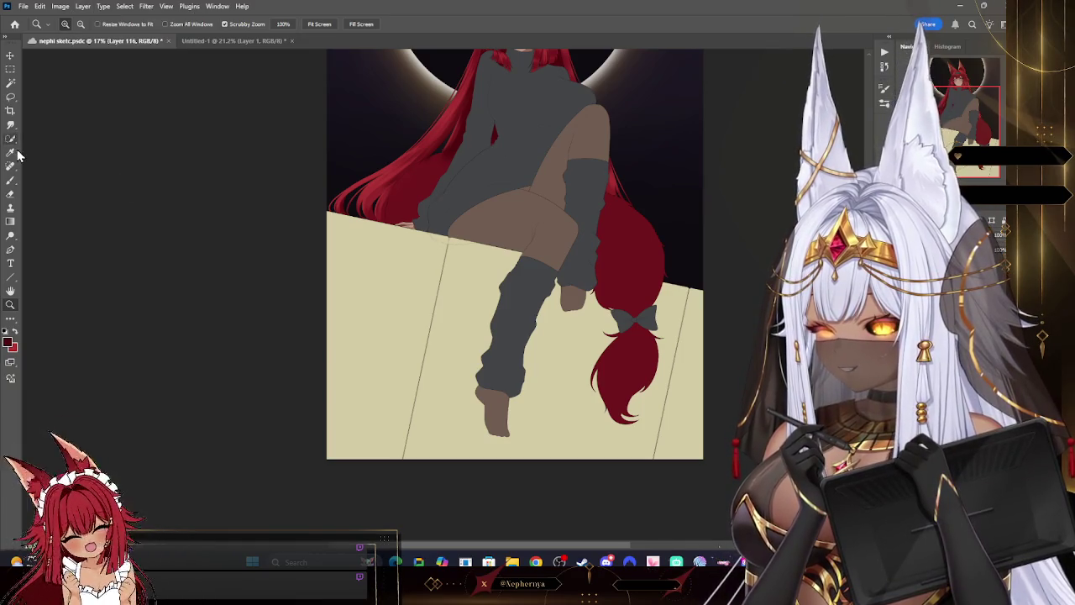
- Set the foreground colour to the pinkish peach ddb199
click(10, 153)
key(x)
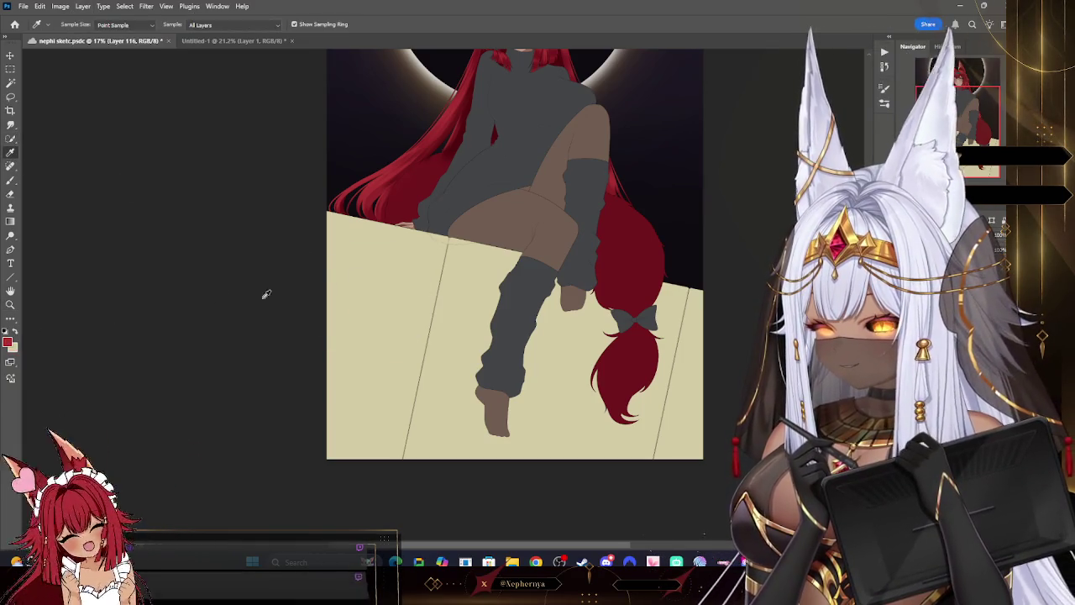
click(11, 341)
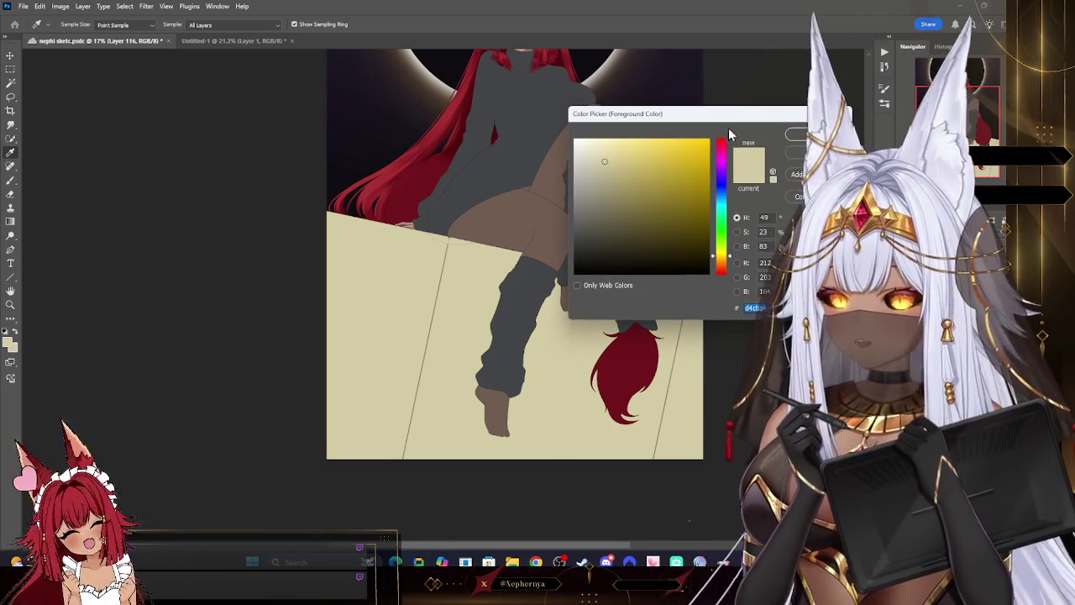
click(721, 262)
drag(723, 267, 723, 270)
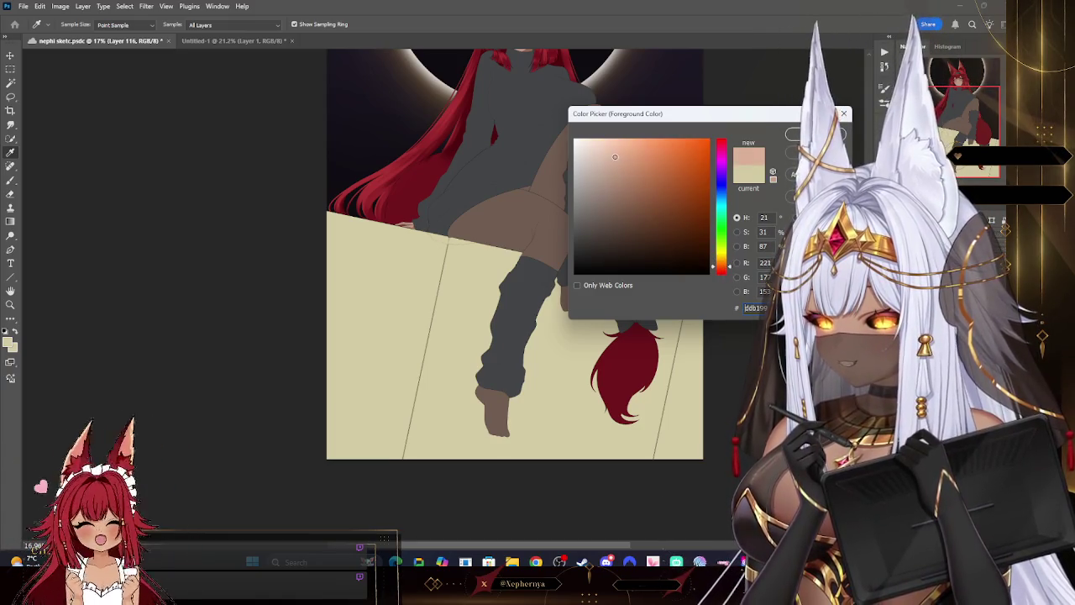
key(Return)
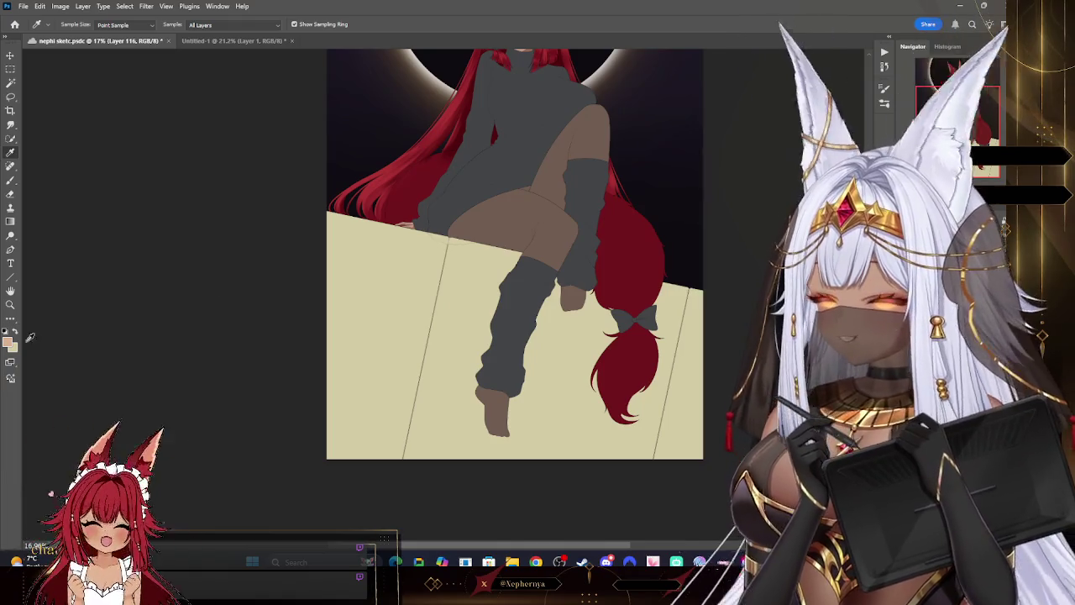
click(18, 342)
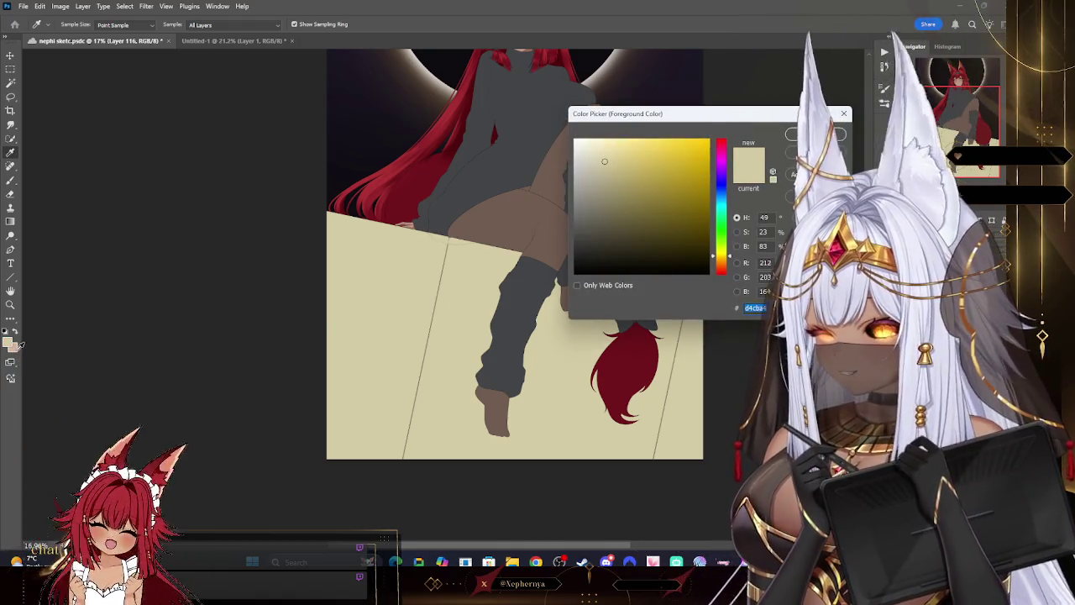
click(20, 344)
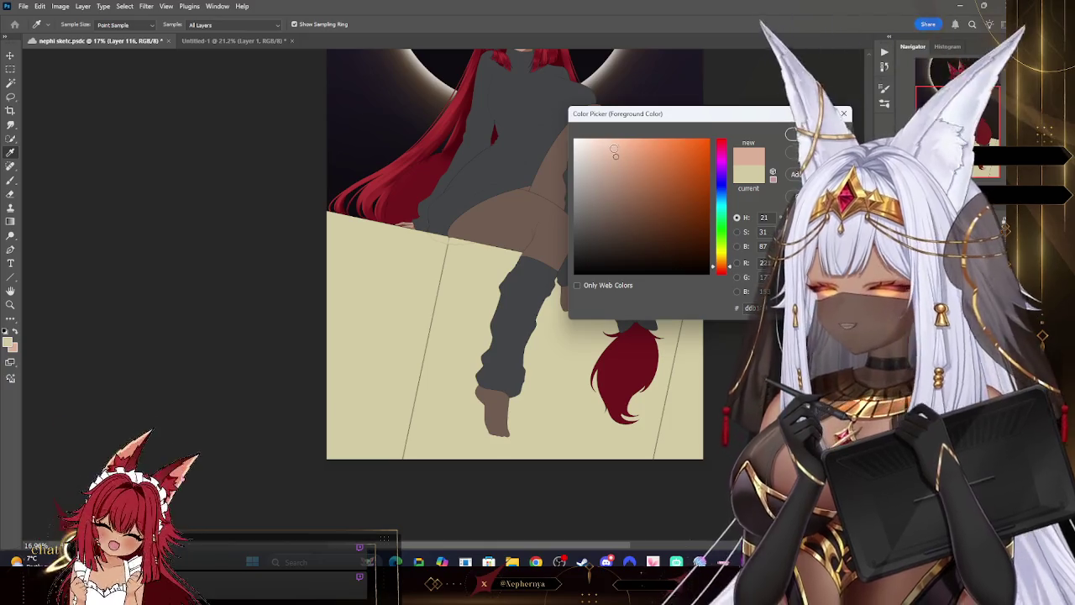
key(Return)
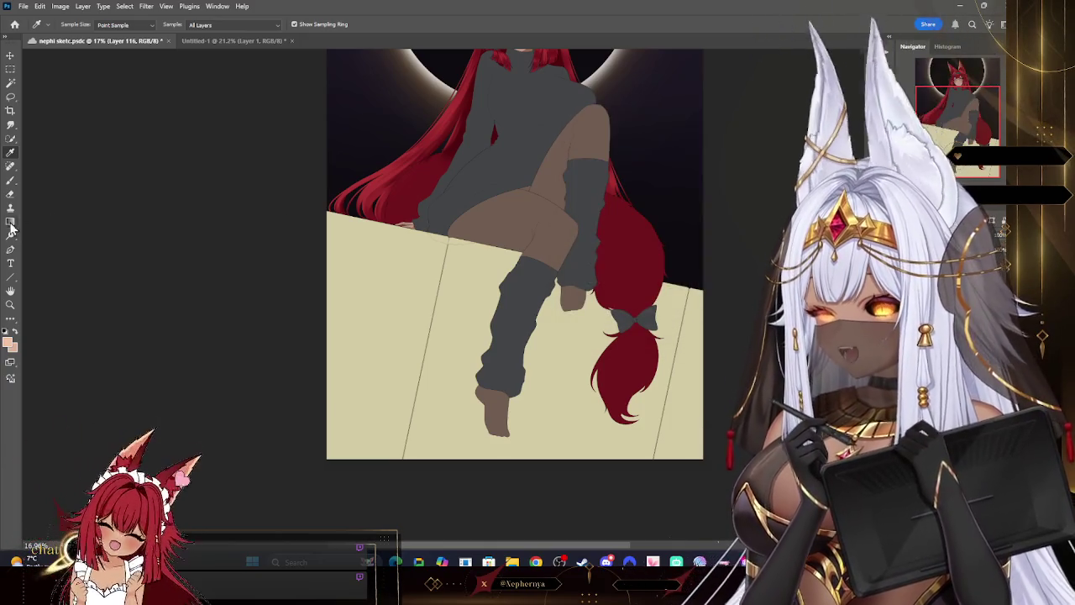
- Paint the box peach with a large soft brush, then add a darker peach tone
click(66, 24)
double_click(80, 209)
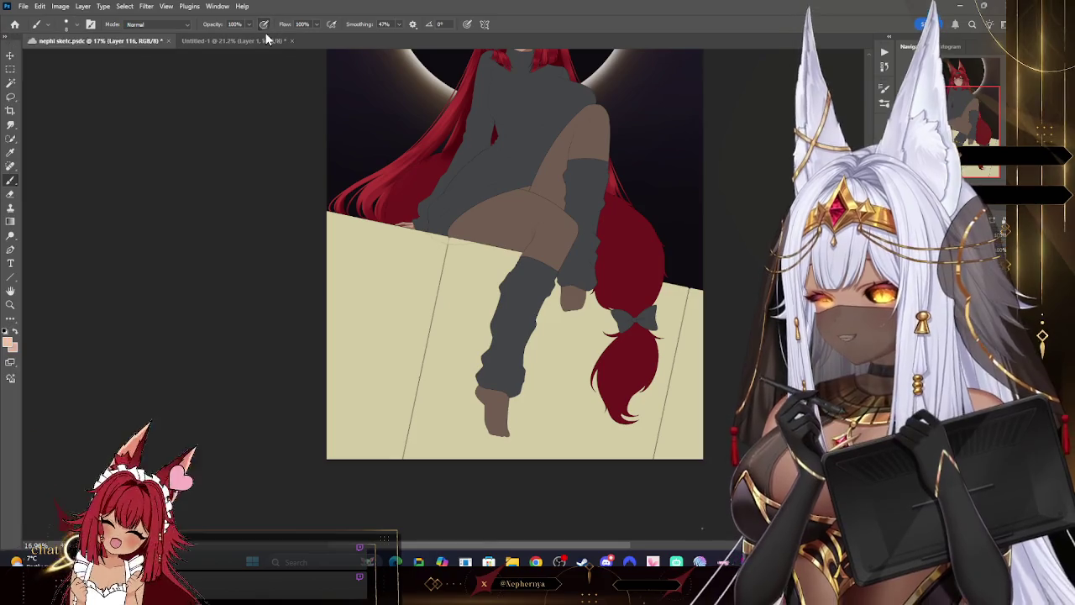
mouse_move(321, 239)
mouse_down()
mouse_move(451, 227)
mouse_move(612, 360)
mouse_move(468, 372)
mouse_move(257, 466)
mouse_move(798, 463)
mouse_up()
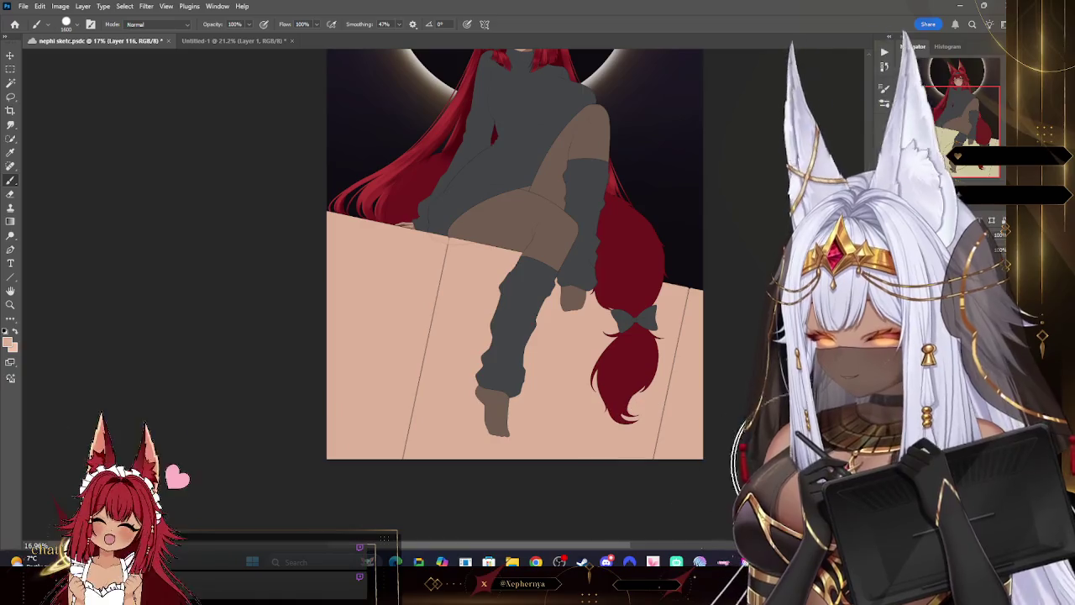
click(9, 337)
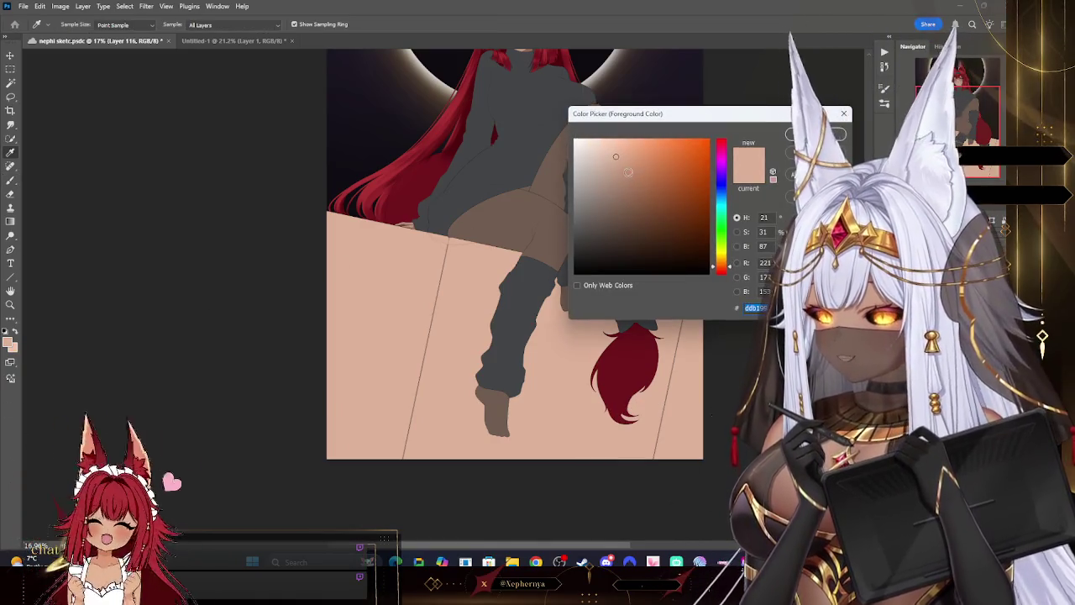
key(Return)
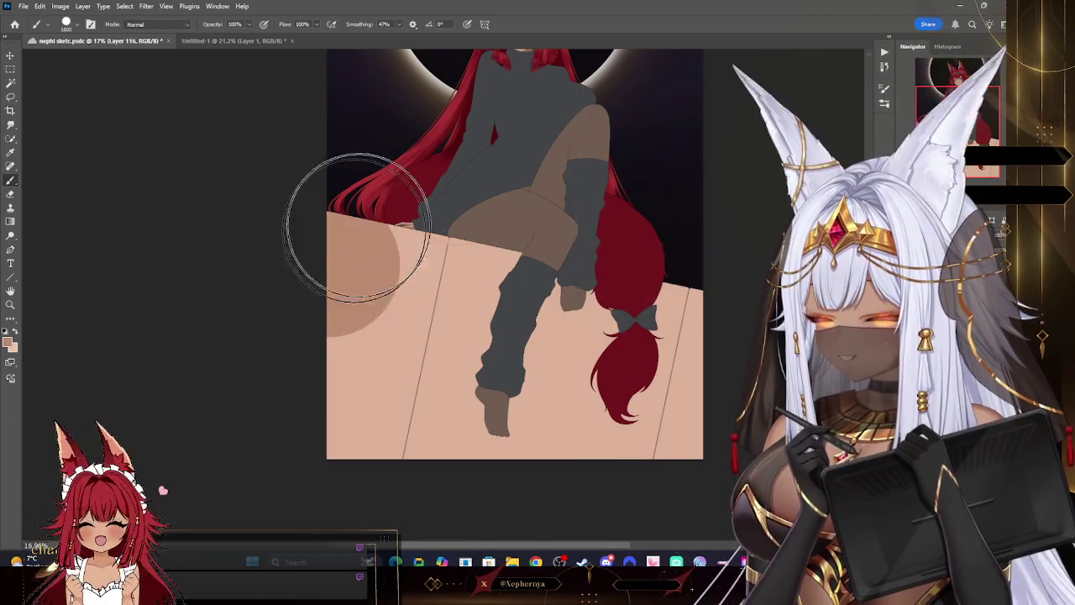
drag(576, 408, 550, 448)
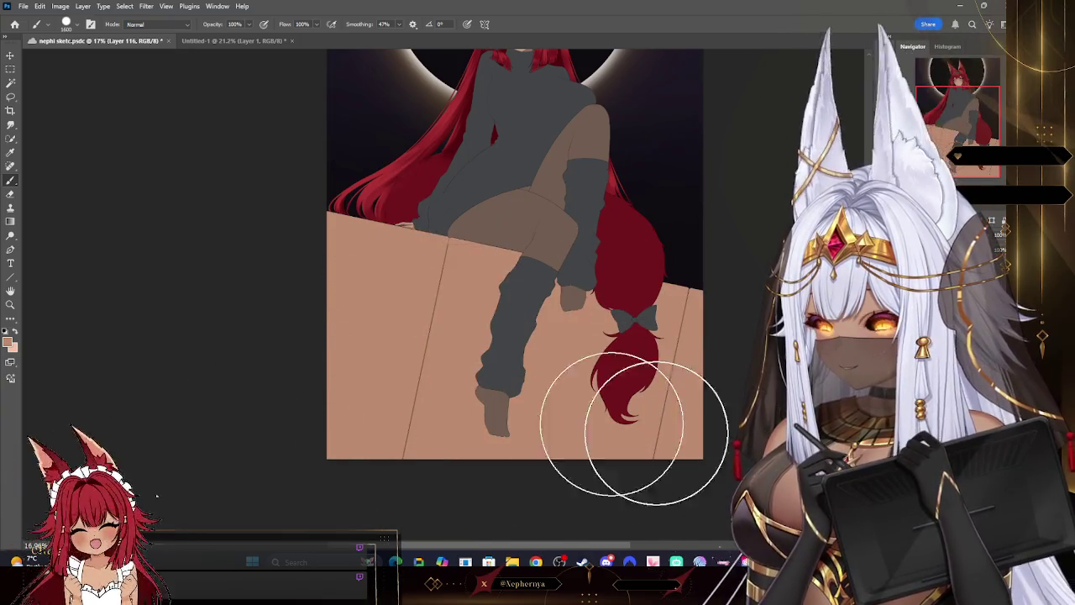
key(z)
drag(560, 411, 549, 390)
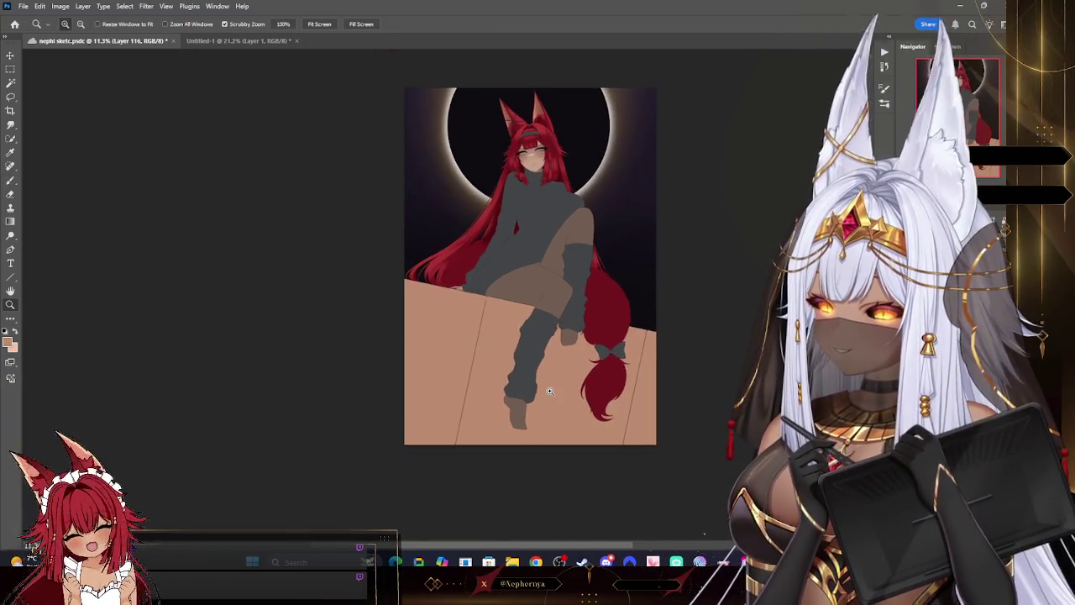
- Tilt the canvas view, add a new layer and choose a lighter peach colour
key(r)
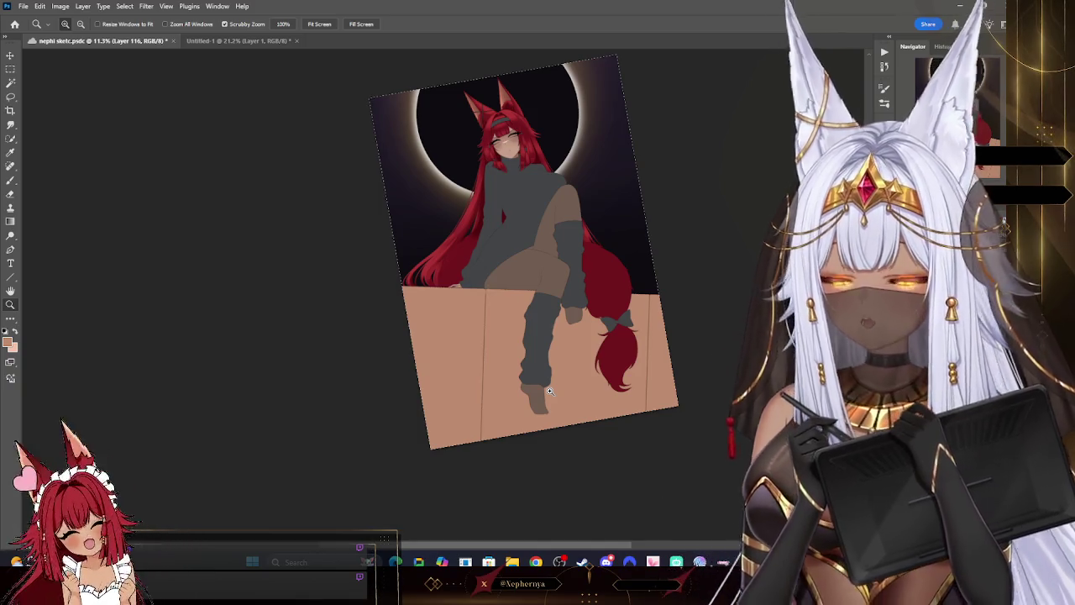
scroll(645, 361, up, 2)
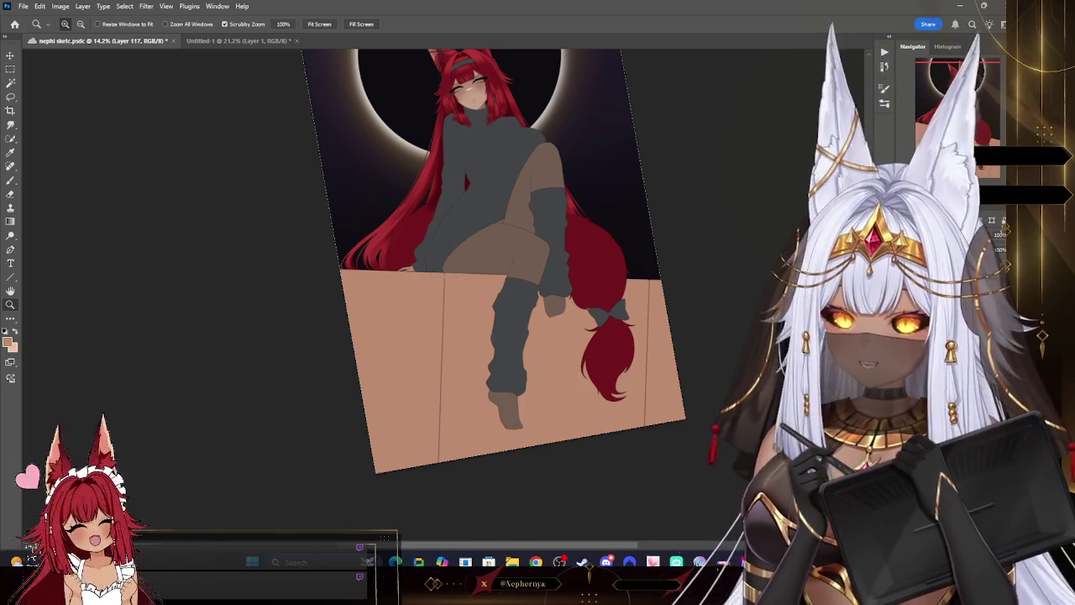
key(ctrl+shift+alt+n)
key(i)
click(10, 339)
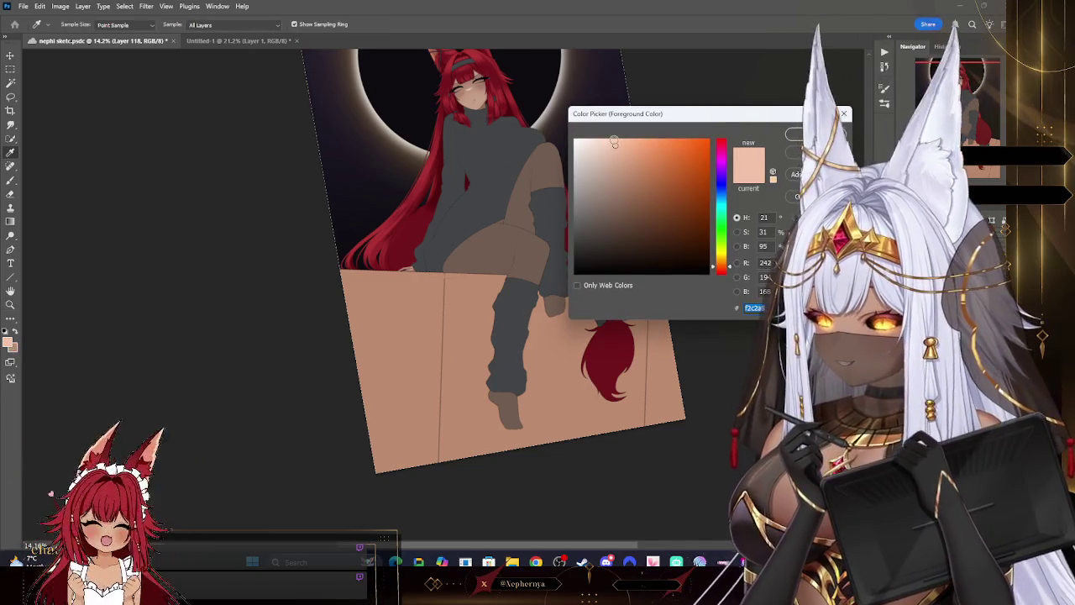
key(Return)
- Enlarge the soft brush to 2100 for the glow across the box's upper part
key(b)
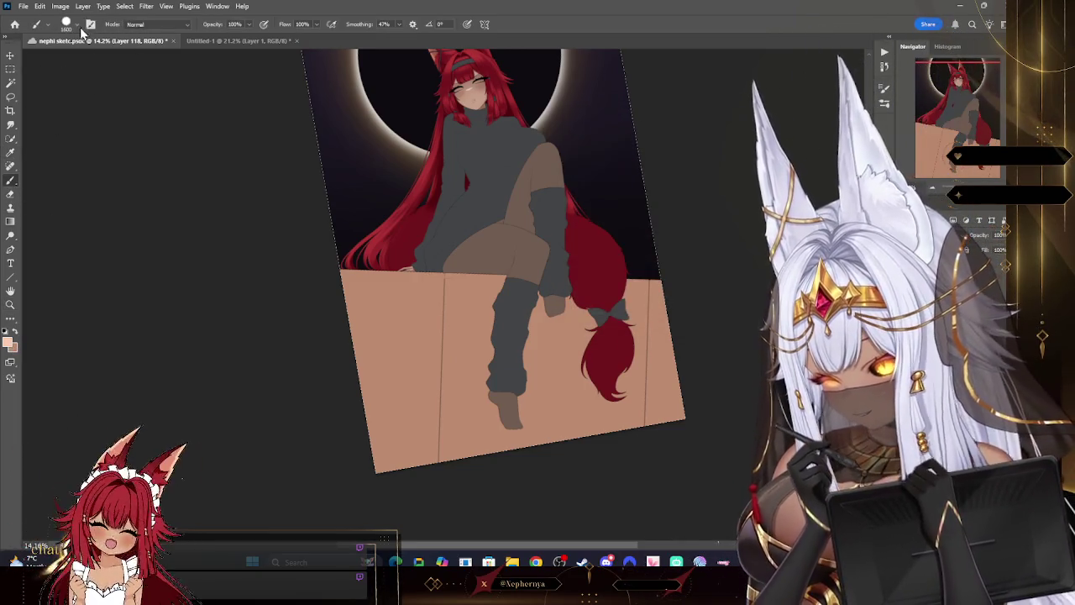
click(75, 24)
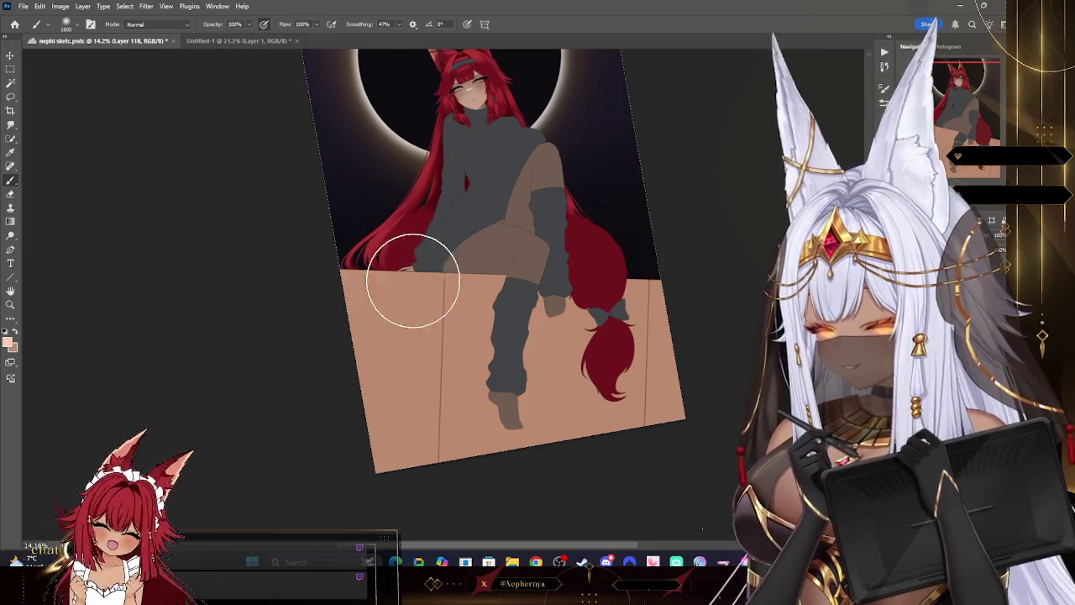
key(bracketright)
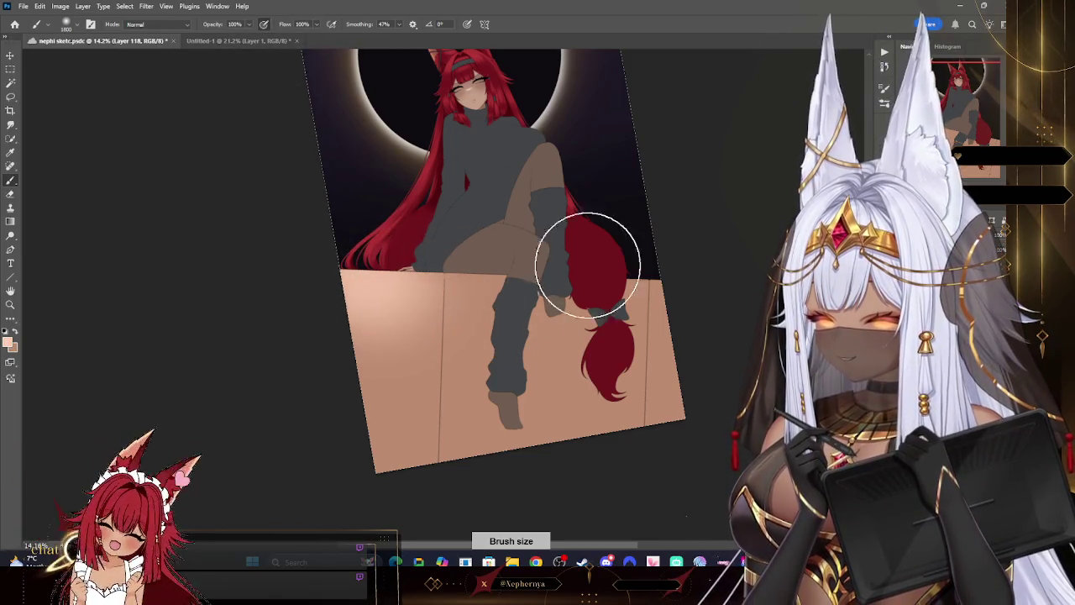
key(bracketright)
key(bracketright)
key(bracketright)
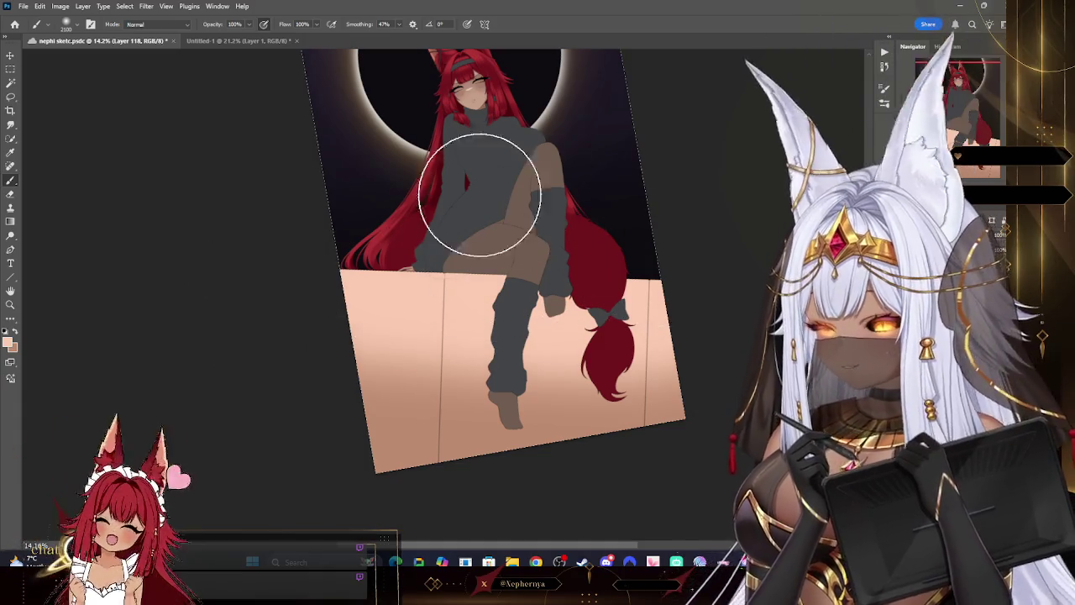
click(146, 6)
mouse_move(205, 125)
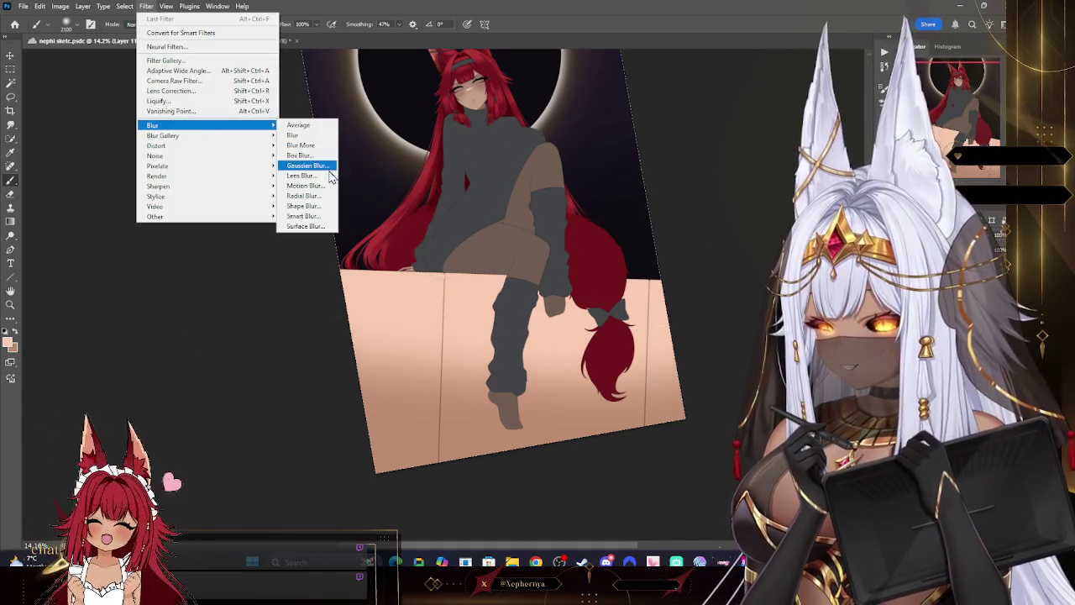
- Apply Gaussian Blur with a larger radius to the box highlight
click(309, 165)
drag(759, 234, 781, 233)
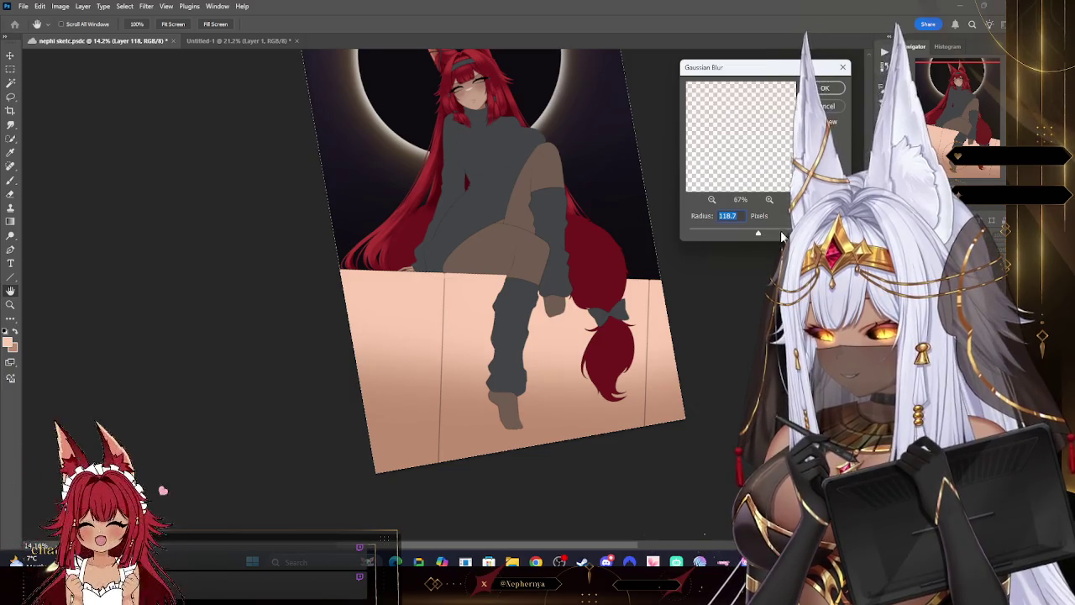
click(827, 92)
key(b)
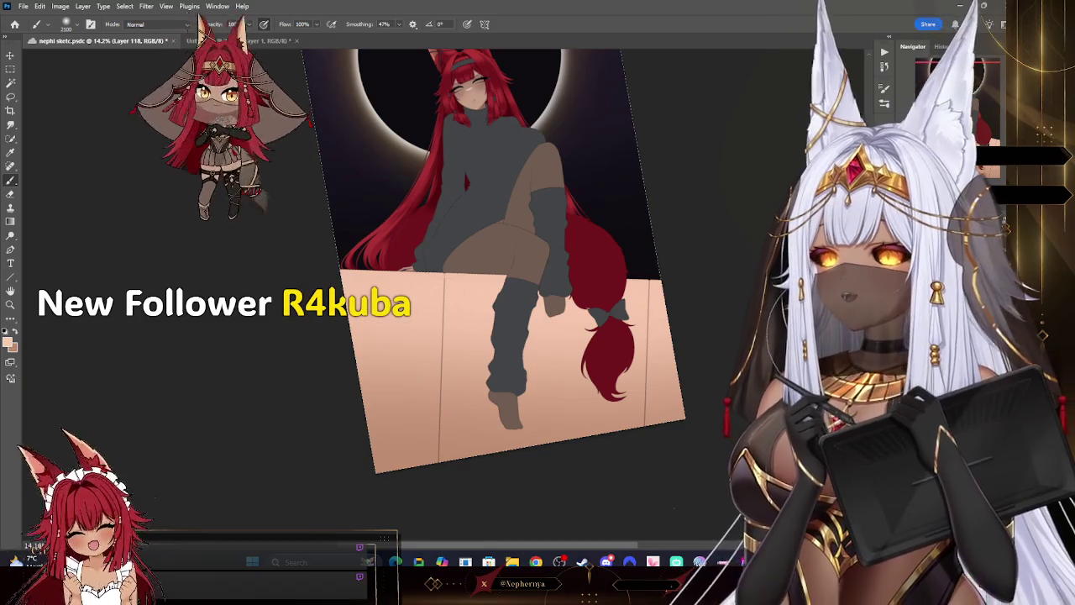
- Add Layer 120 with a darker brown paint colour and straighten the canvas view
key(ctrl+shift+alt+n)
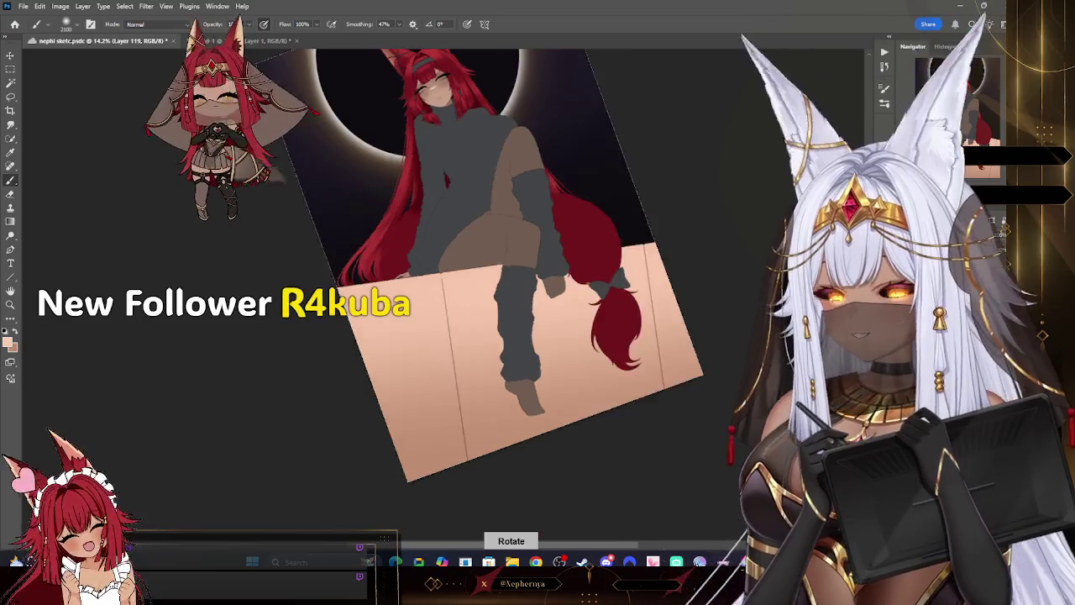
drag(504, 252, 470, 302)
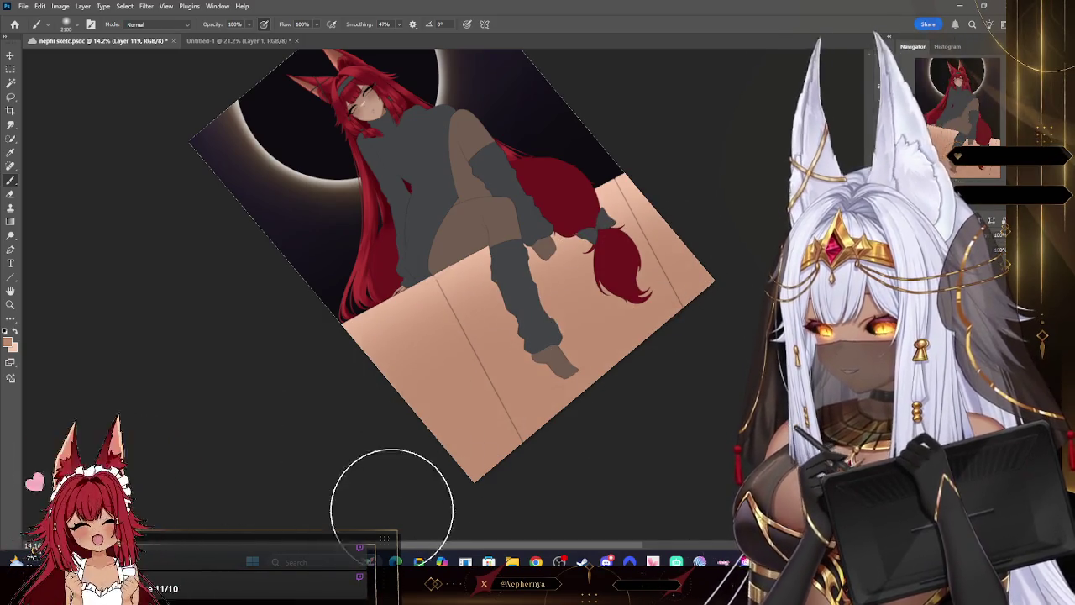
click(10, 342)
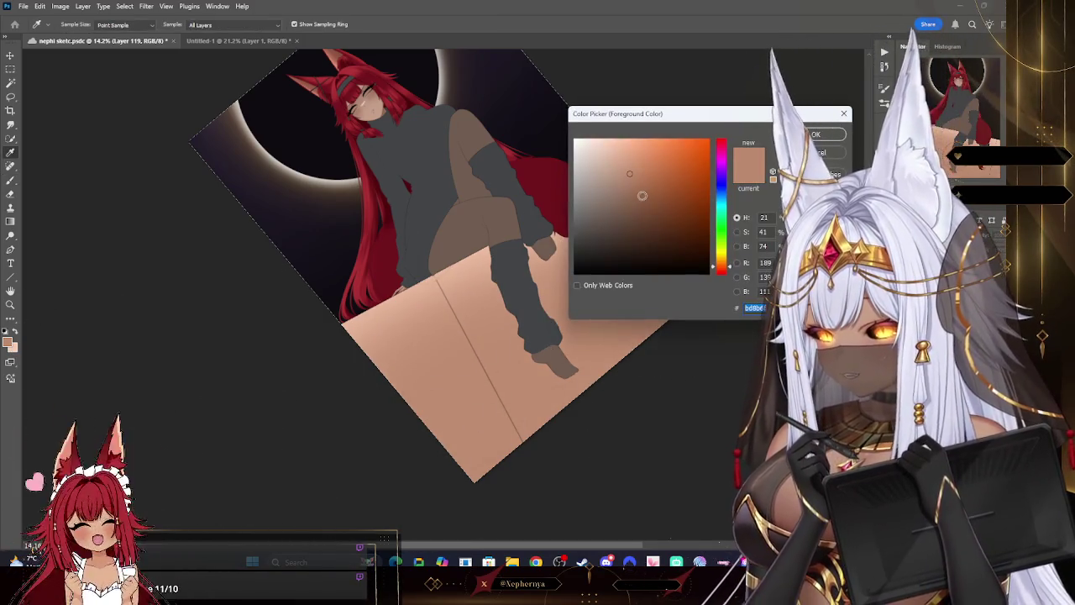
key(Return)
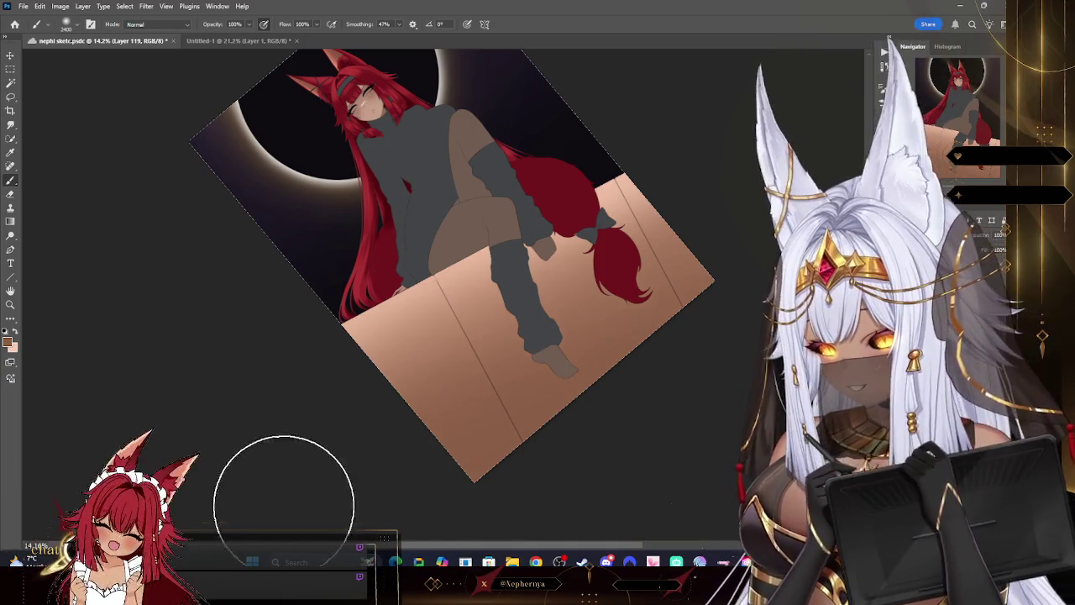
key(r)
drag(576, 324, 588, 325)
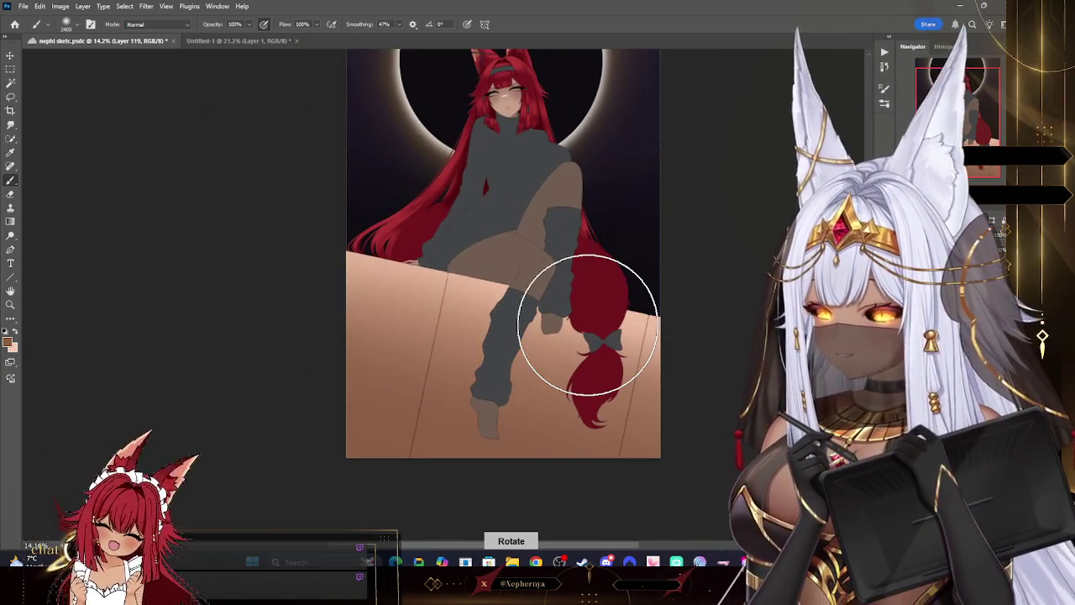
scroll(601, 308, down, 2)
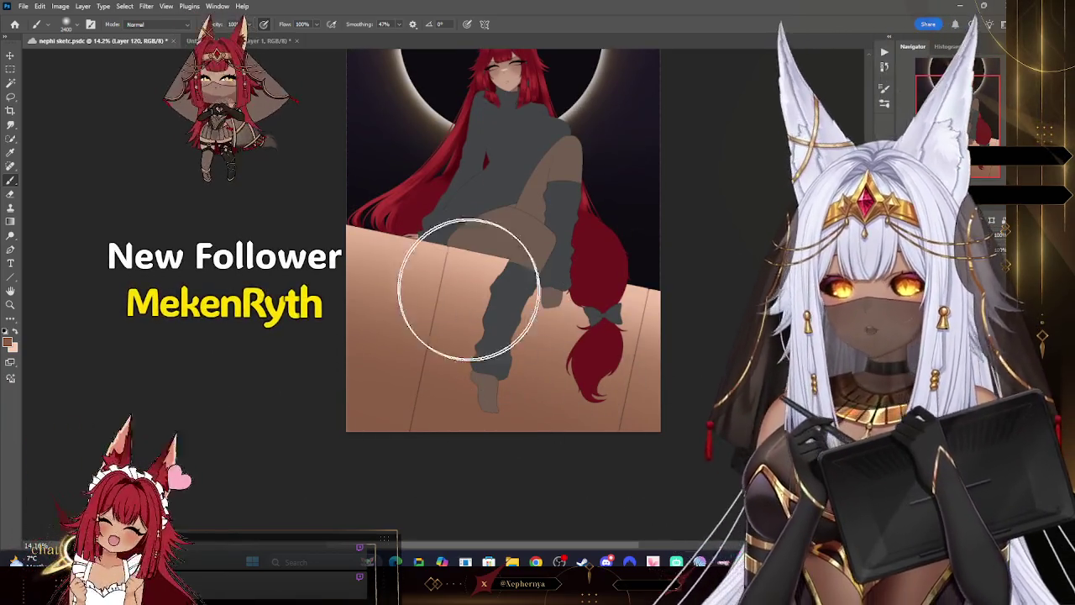
key(z)
drag(498, 269, 467, 233)
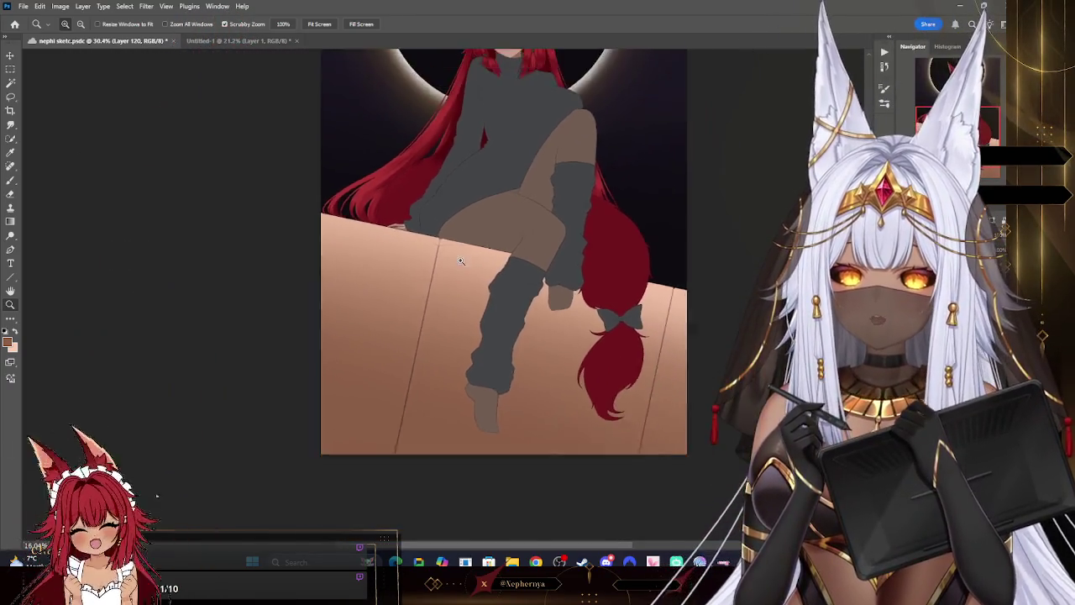
- Zoom in on the girl's lap and box top and shrink the brush
mouse_move(473, 276)
mouse_down()
mouse_move(437, 272)
mouse_move(512, 263)
mouse_up()
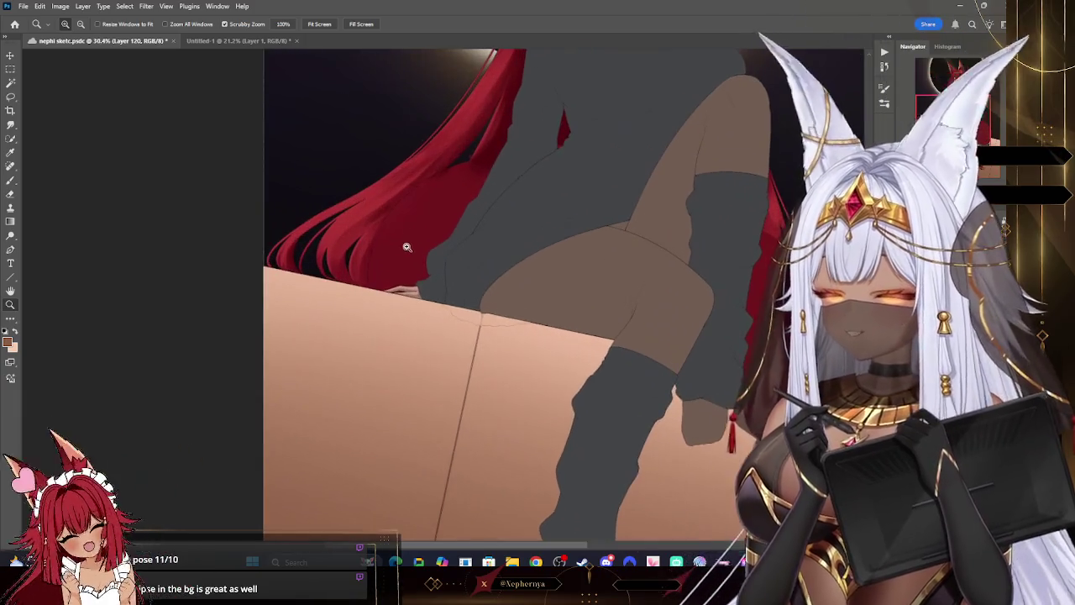
mouse_move(496, 174)
mouse_down()
mouse_move(411, 279)
mouse_move(427, 251)
mouse_up()
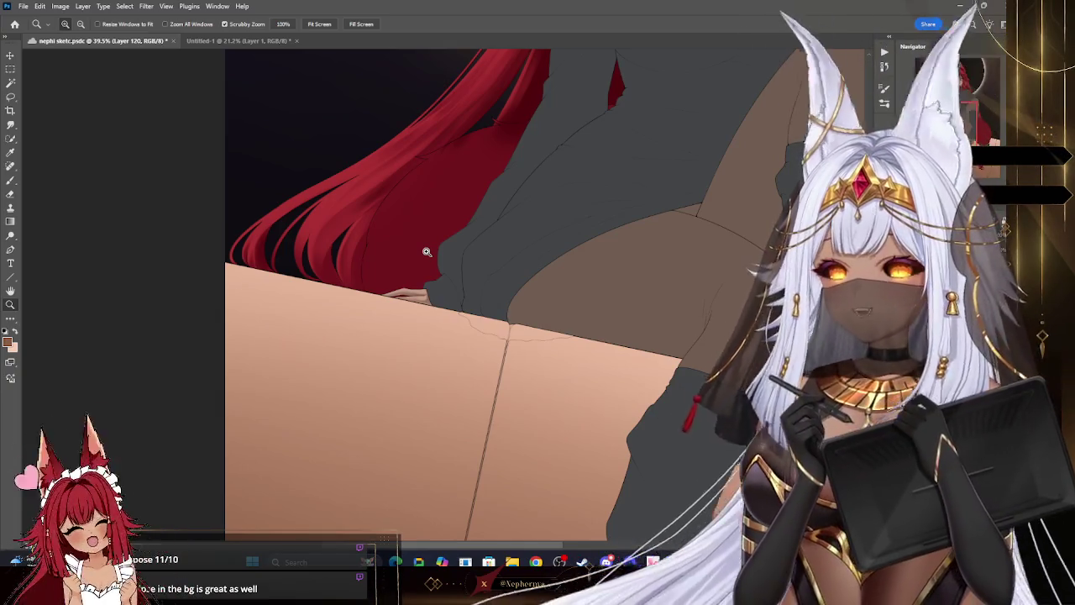
key(r)
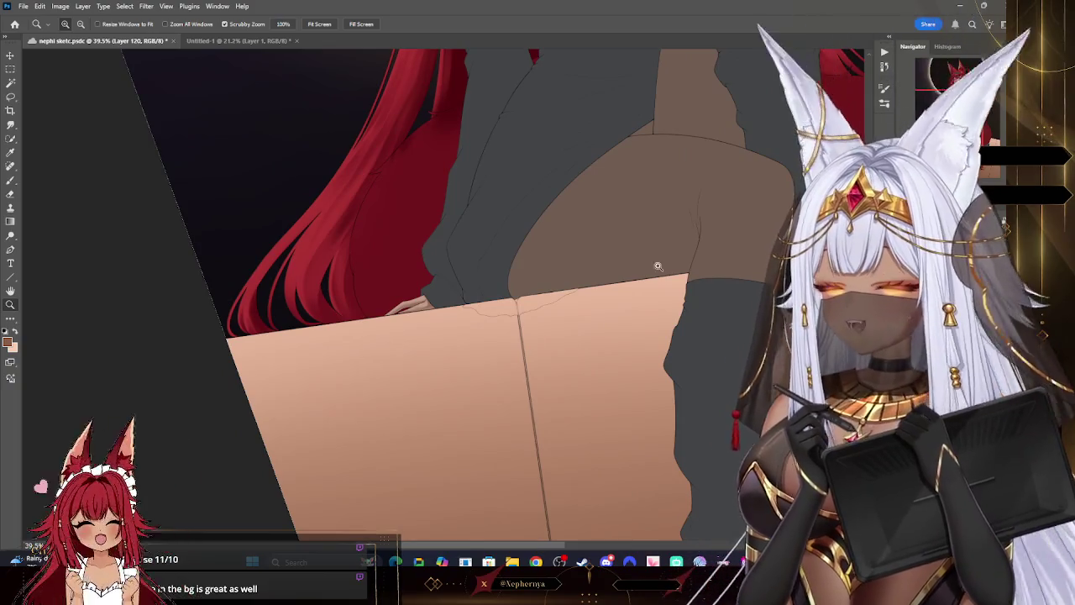
key(b)
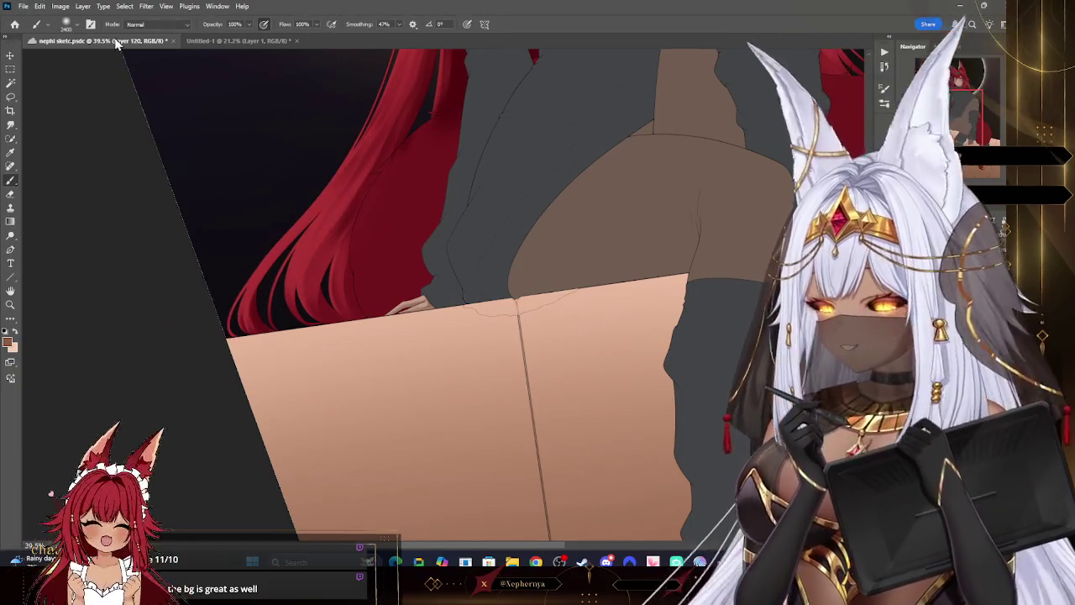
right_click(118, 47)
key(Escape)
key(bracketleft)
key(bracketleft)
key(bracketleft)
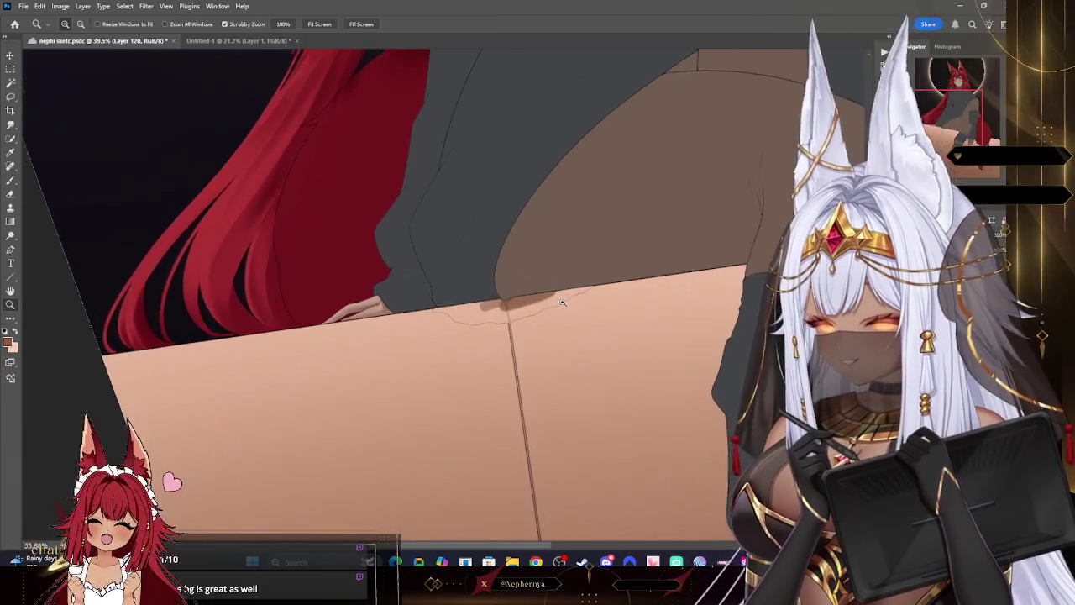
- Paint brown shadow strokes along the box edge beneath the thigh and skirt
drag(541, 295, 555, 306)
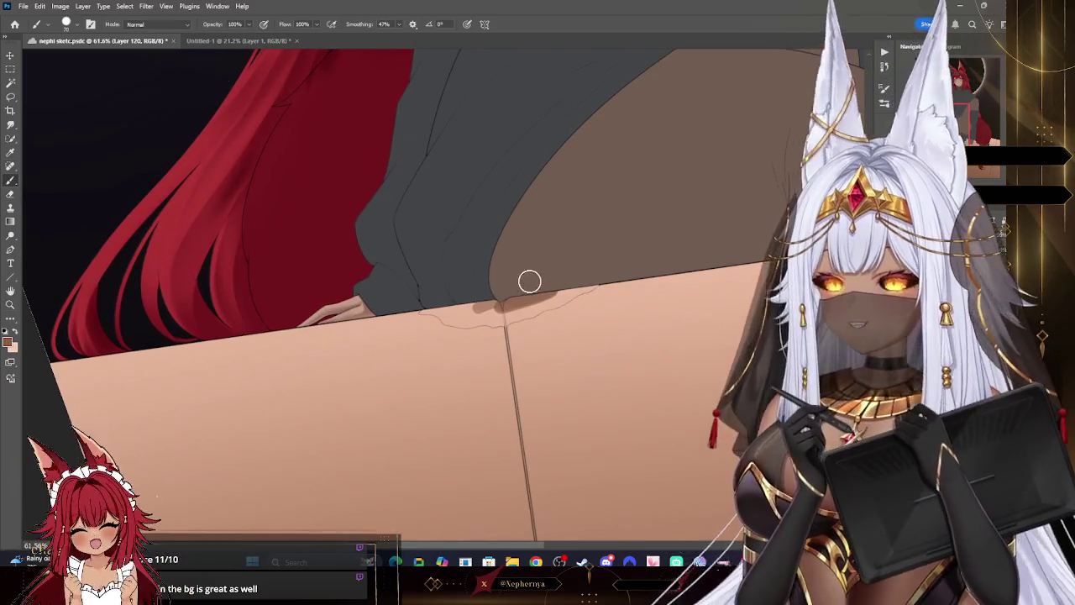
key(bracketleft)
key(bracketleft)
key(bracketleft)
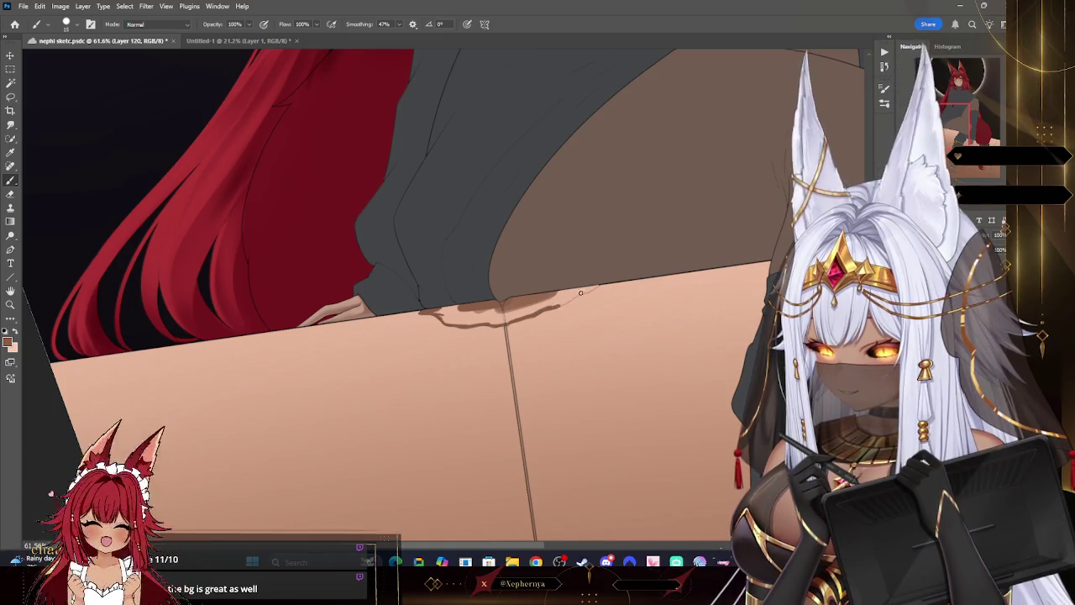
drag(560, 305, 576, 293)
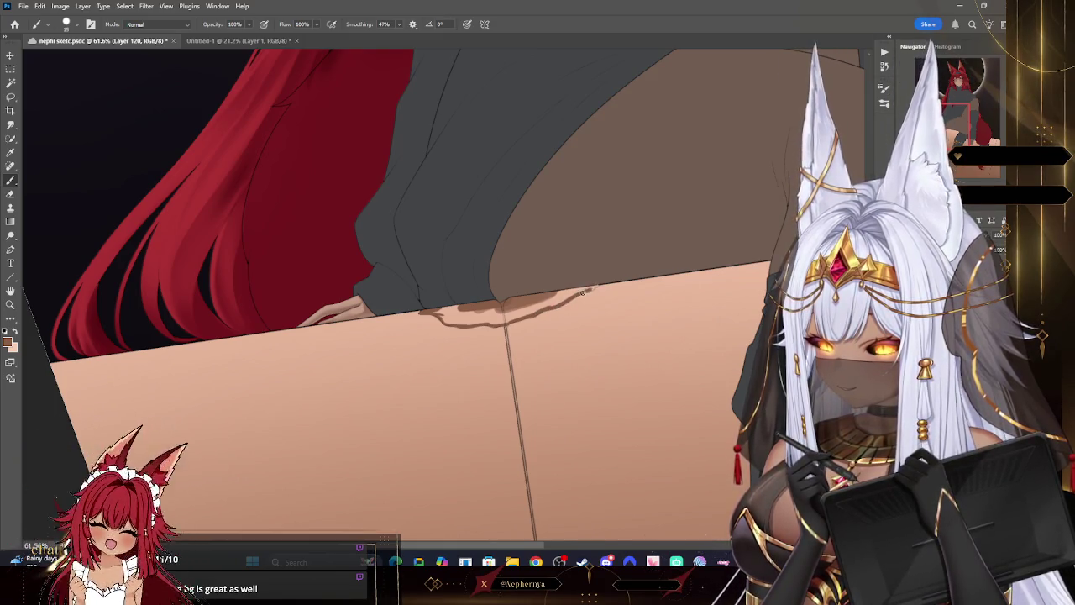
key(bracketright)
drag(475, 302, 576, 288)
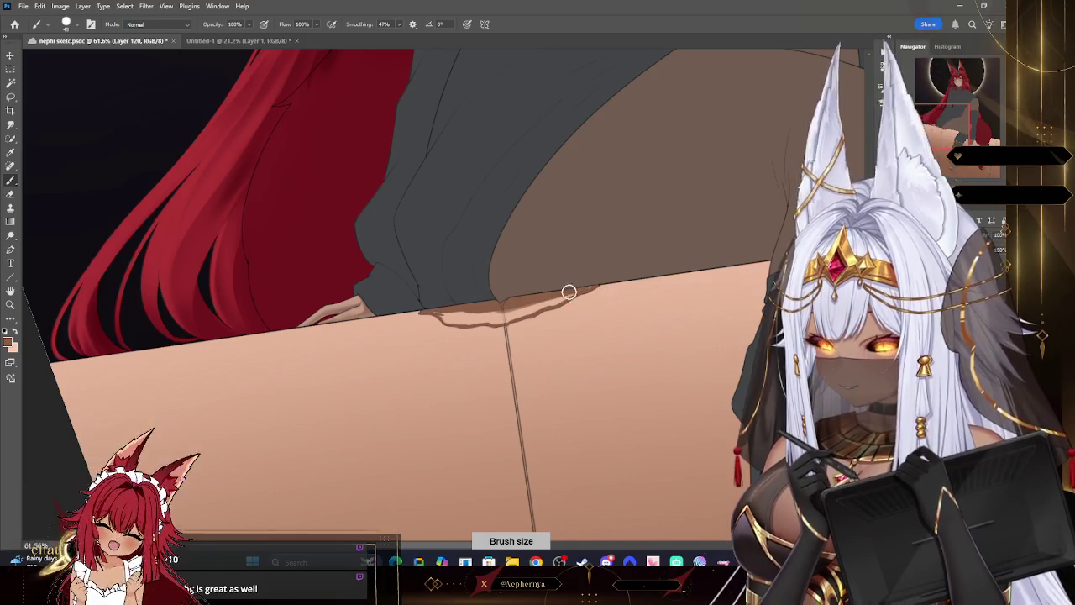
mouse_move(491, 309)
mouse_down()
mouse_move(445, 317)
mouse_move(520, 313)
mouse_move(508, 318)
mouse_move(567, 295)
mouse_up()
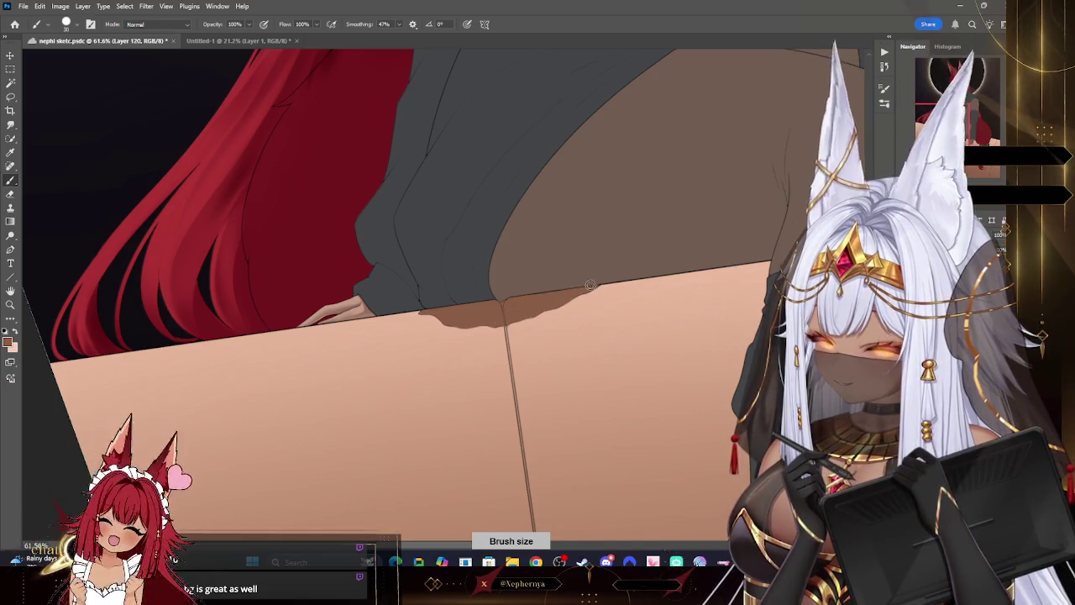
- Review the whole artwork, zoom back onto the legs and box, and activate Layer 55
key(z)
alt+click(497, 216)
key(ctrl+0)
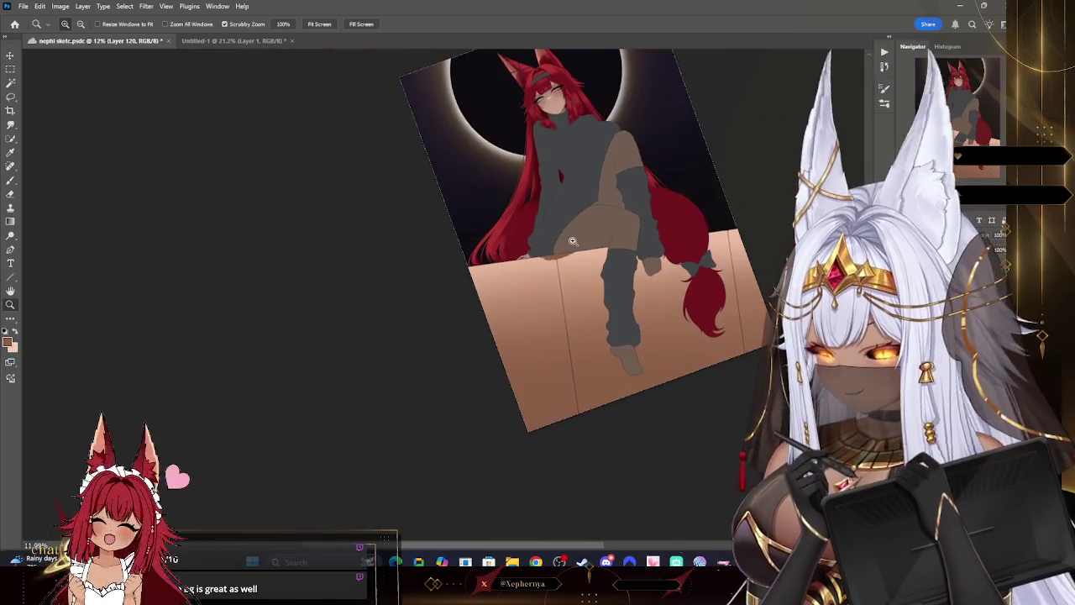
mouse_move(587, 345)
mouse_down()
mouse_move(638, 347)
mouse_move(509, 298)
mouse_move(487, 314)
mouse_up()
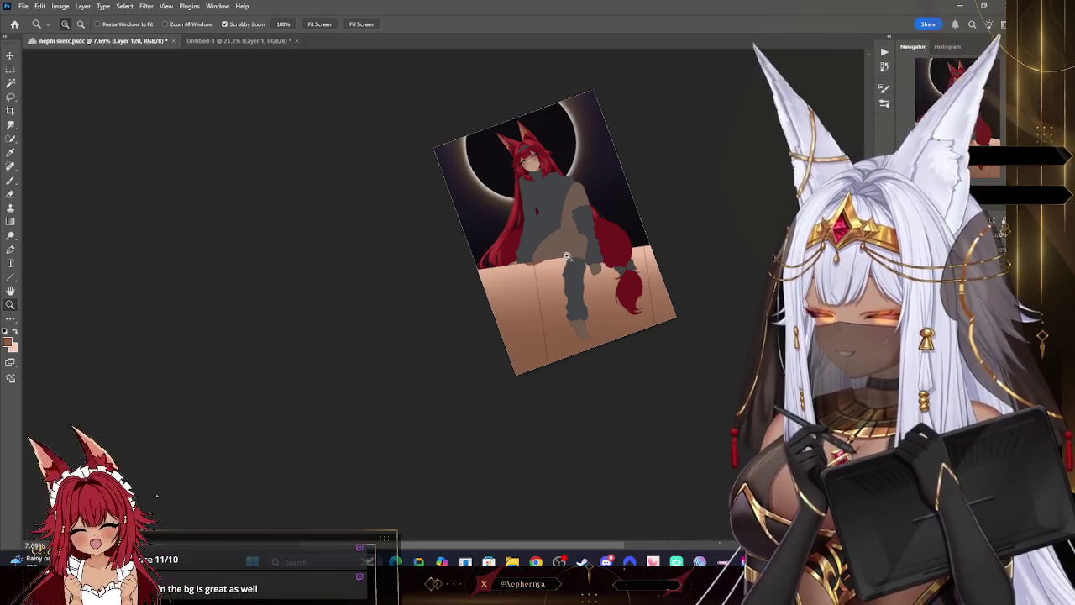
mouse_move(576, 280)
mouse_down()
mouse_move(548, 276)
mouse_move(604, 277)
mouse_up()
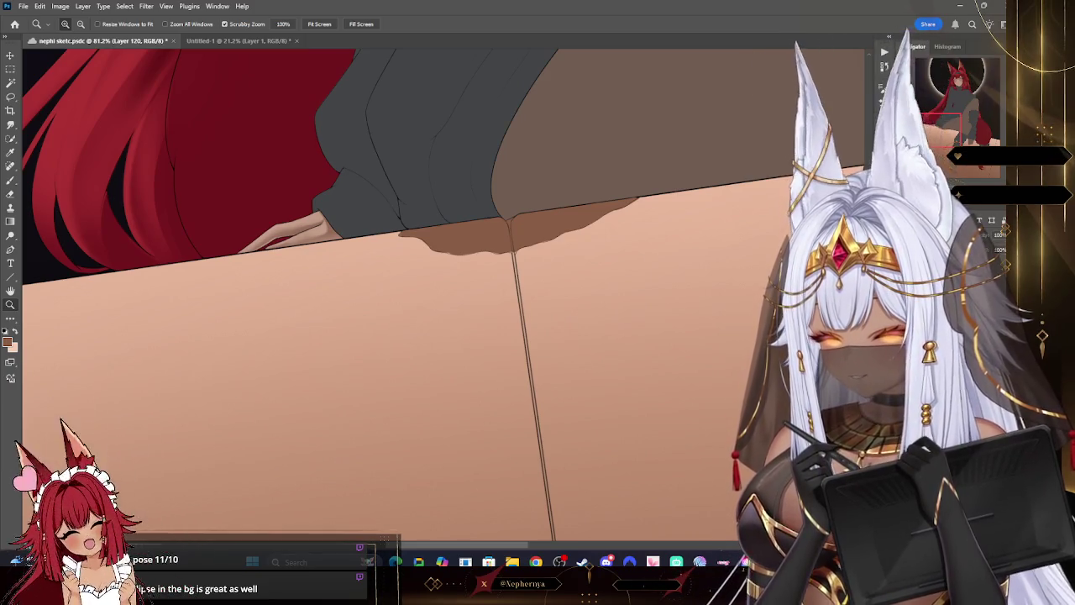
ctrl+click(103, 125)
click(11, 83)
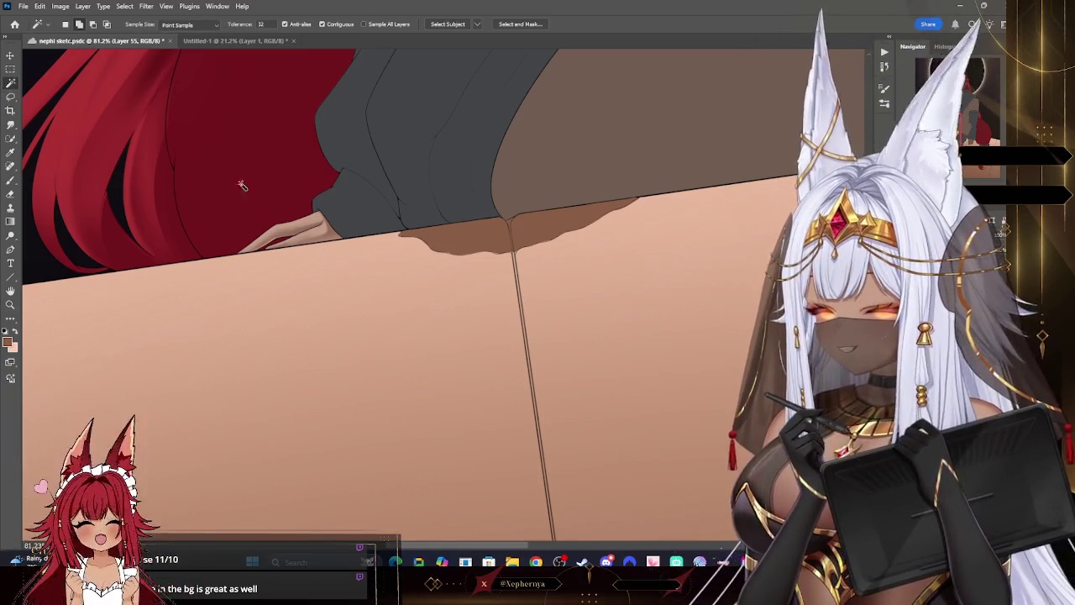
- Select the box-top area on Layer 55, expand the selection, then deselect and zoom out
click(515, 257)
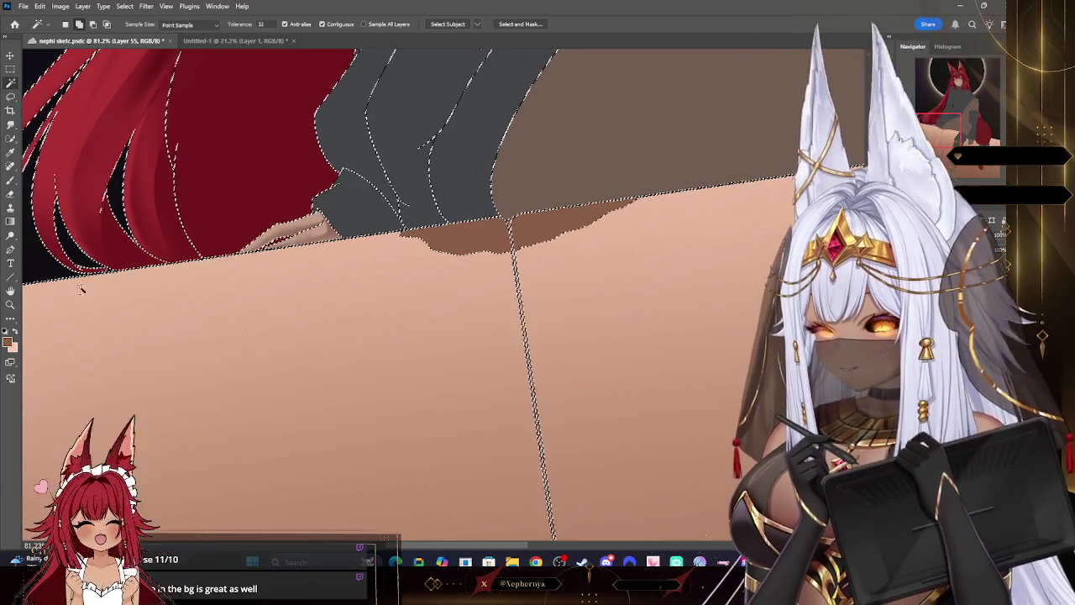
key(ctrl+z)
drag(542, 239, 554, 319)
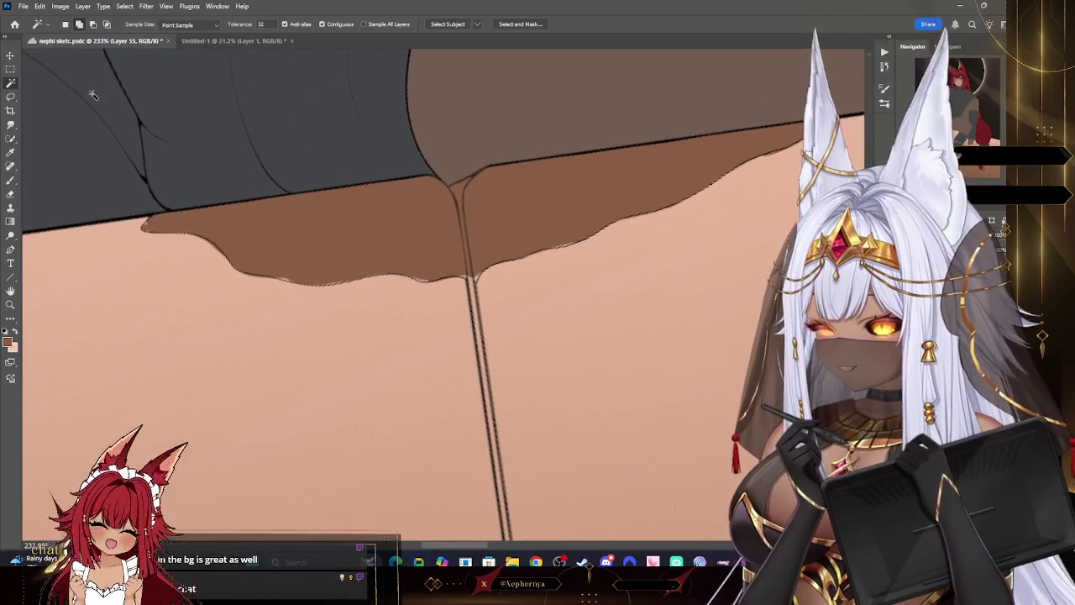
click(125, 7)
click(283, 183)
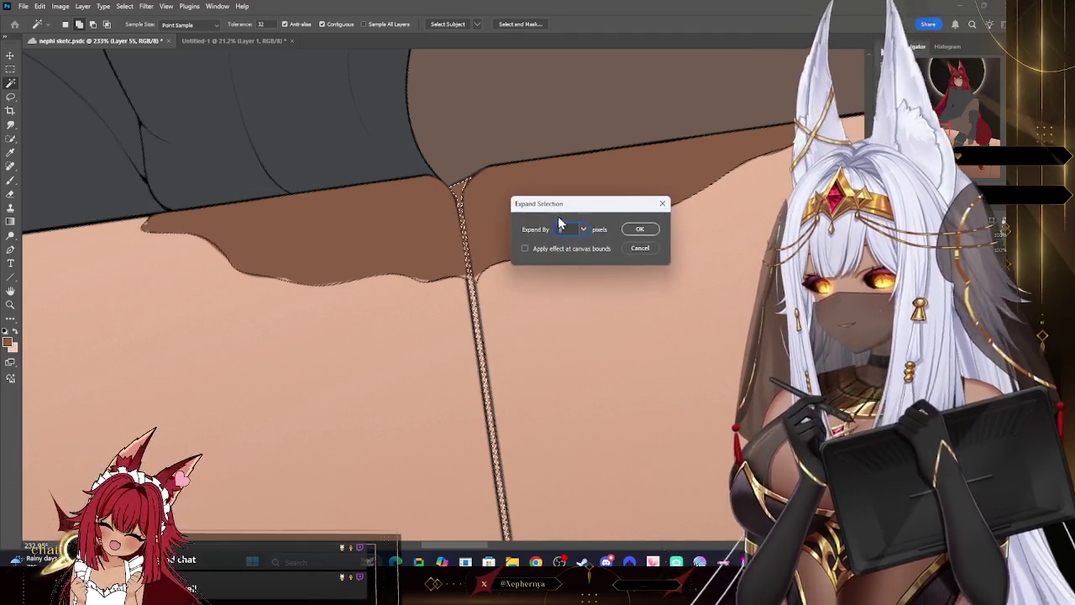
click(636, 228)
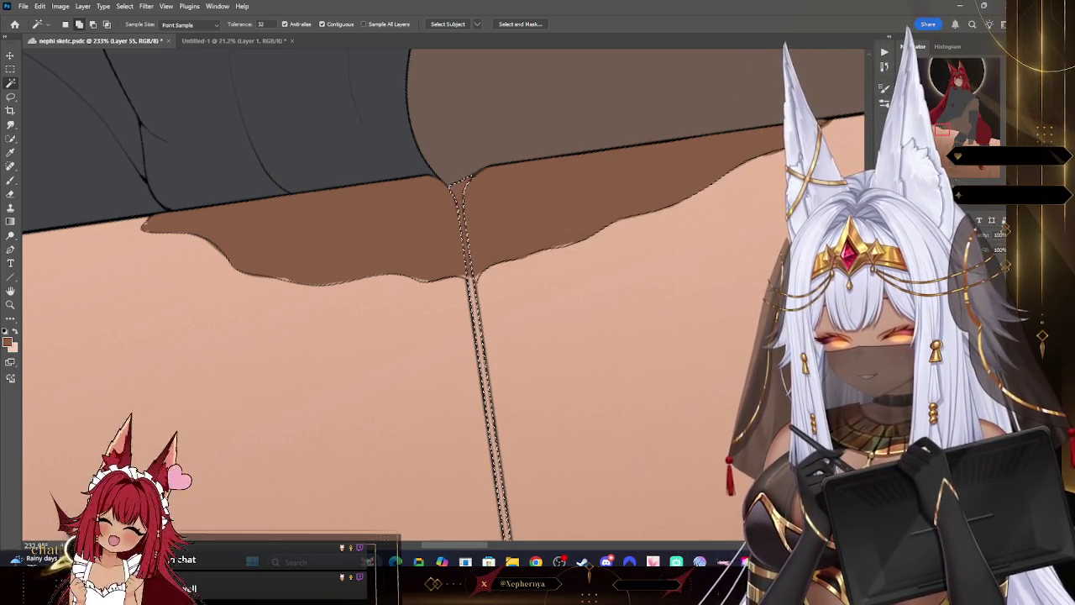
key(])
key(])
key(])
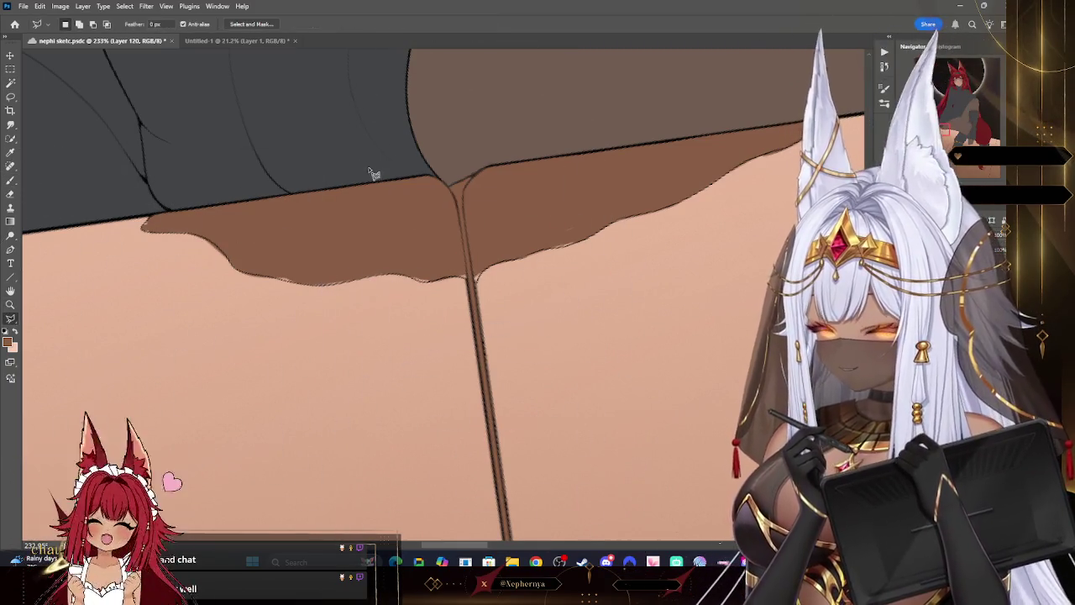
click(125, 6)
click(138, 28)
key(z)
drag(347, 123, 194, 144)
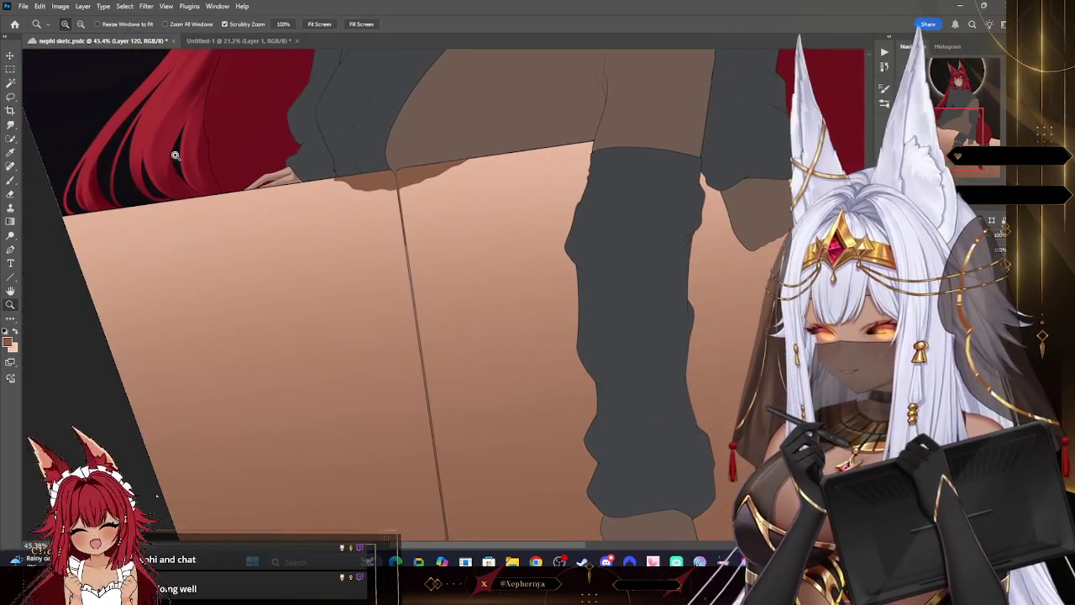
- Undo the stray stroke drawn along the box's centre crease
key(b)
drag(394, 181, 441, 503)
key(ctrl+z)
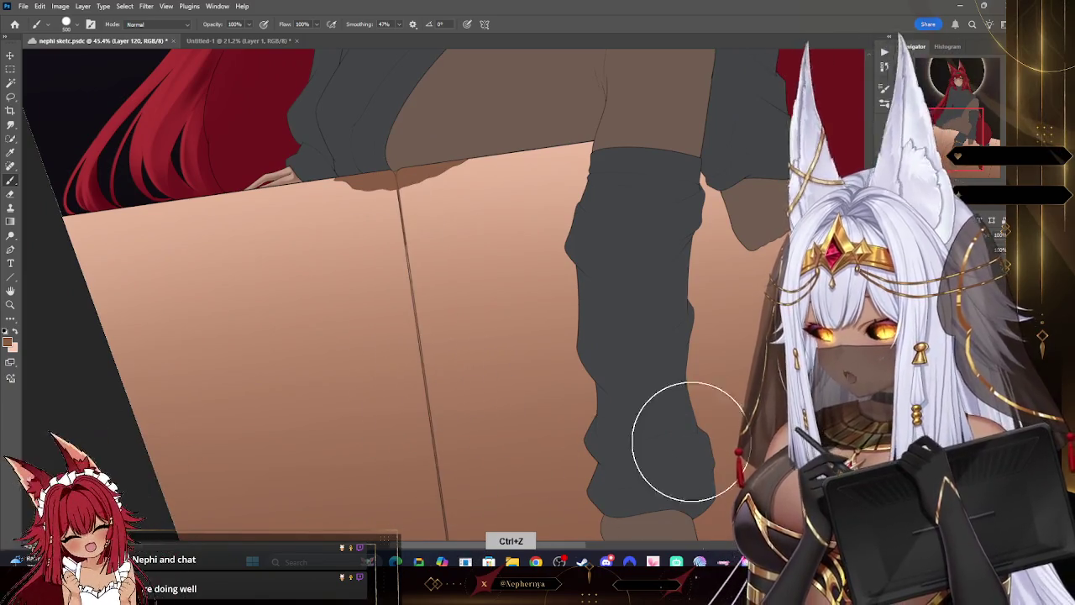
key(ctrl+z)
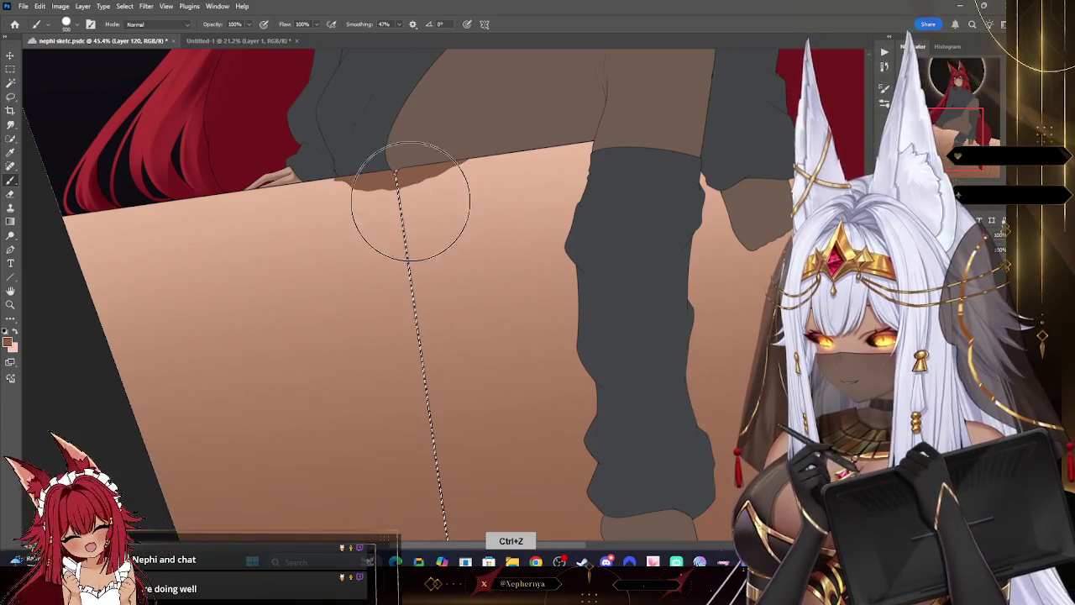
scroll(536, 380, down, 3)
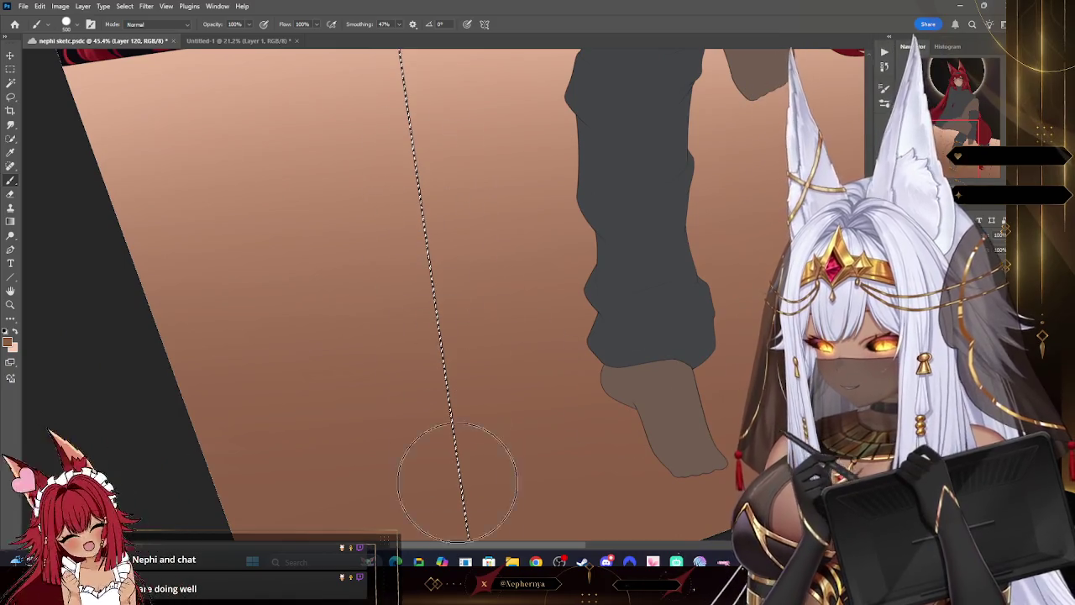
scroll(538, 394, down, 4)
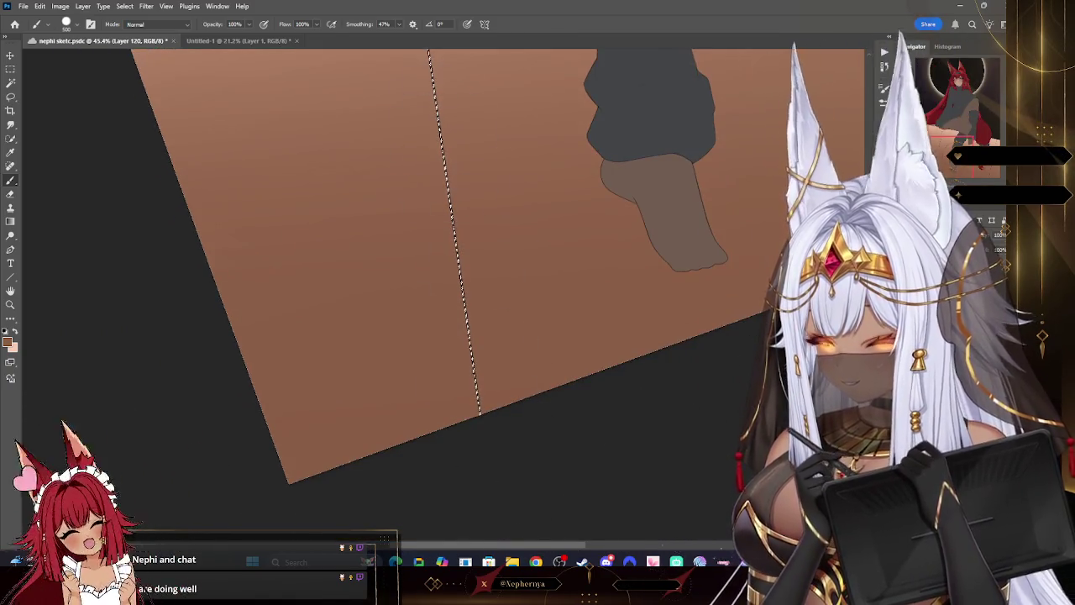
scroll(488, 422, up, 2)
scroll(587, 395, up, 5)
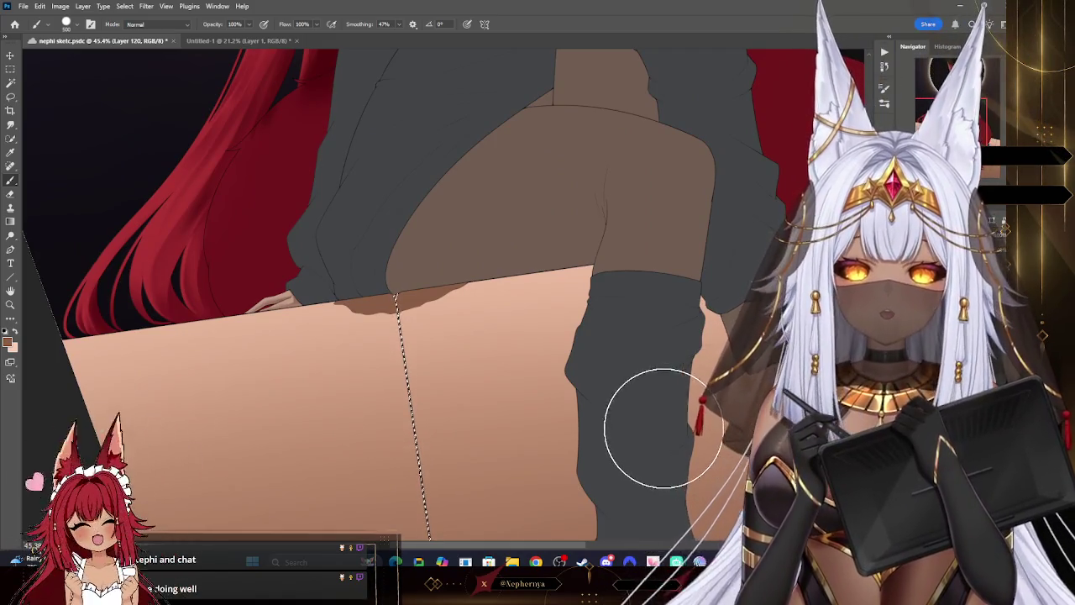
- Deselect the leftover selection and zoom in on the shadow at the crease
click(124, 6)
click(139, 28)
key(z)
drag(406, 319, 301, 263)
key(b)
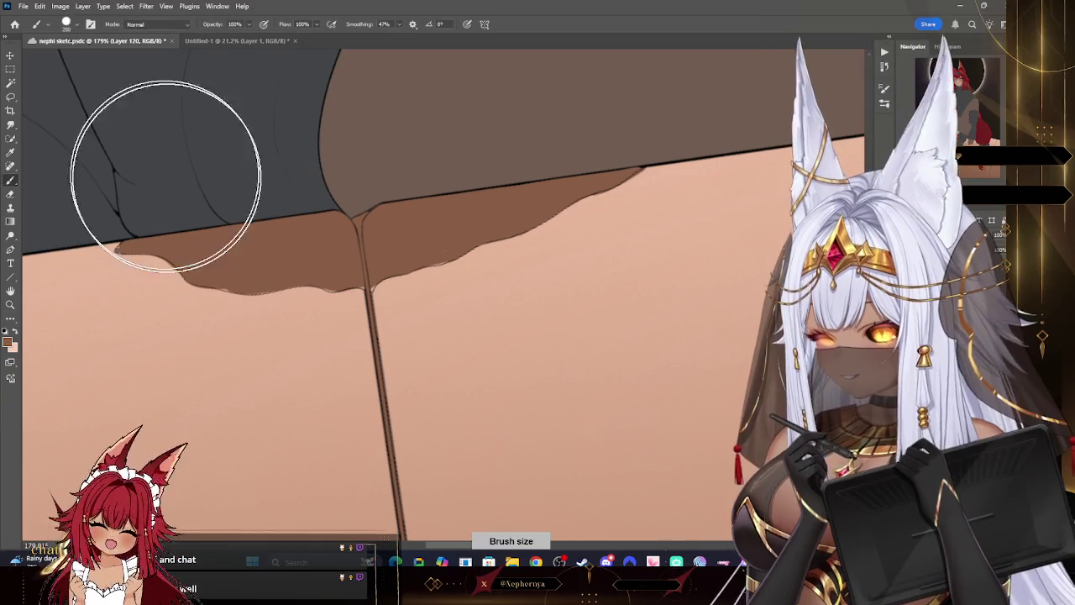
key(bracketleft)
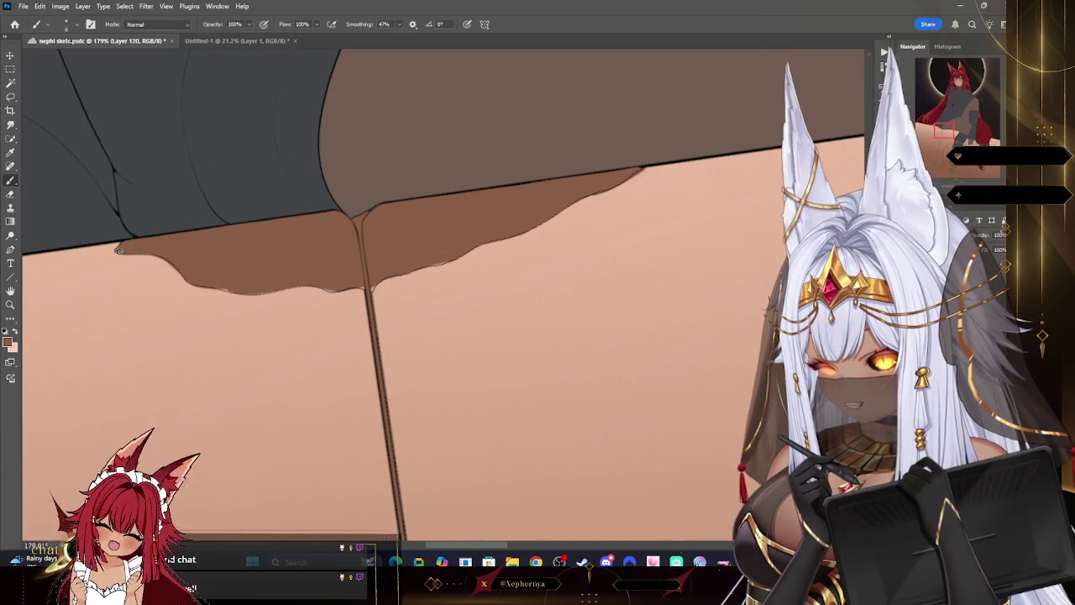
- Trim the cast shadow's edges with the Eraser, then zoom out to the full illustration
key(e)
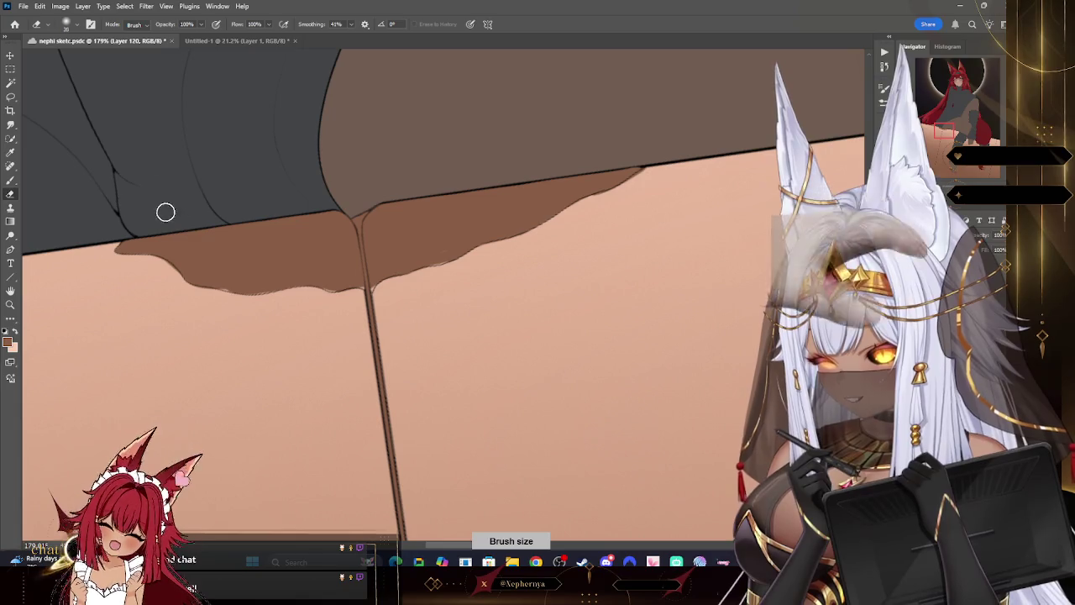
click(69, 25)
click(165, 258)
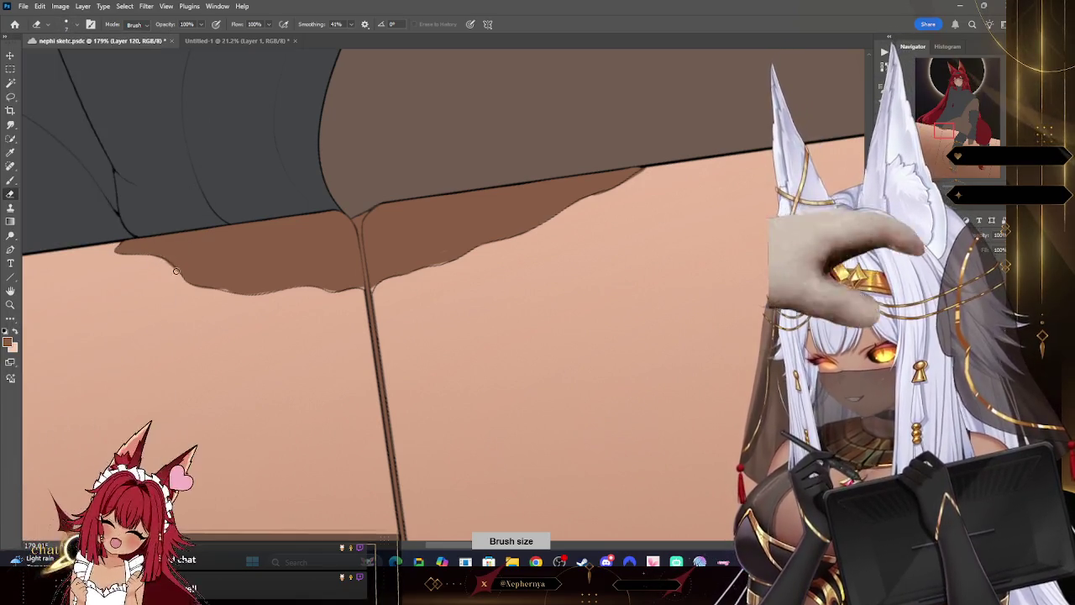
key(r)
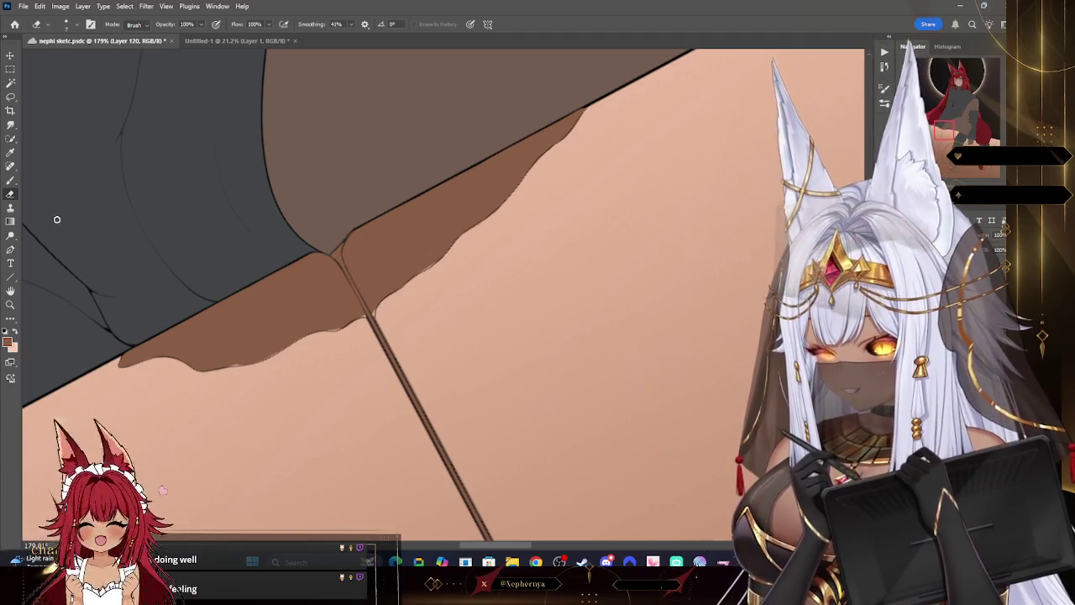
key(b)
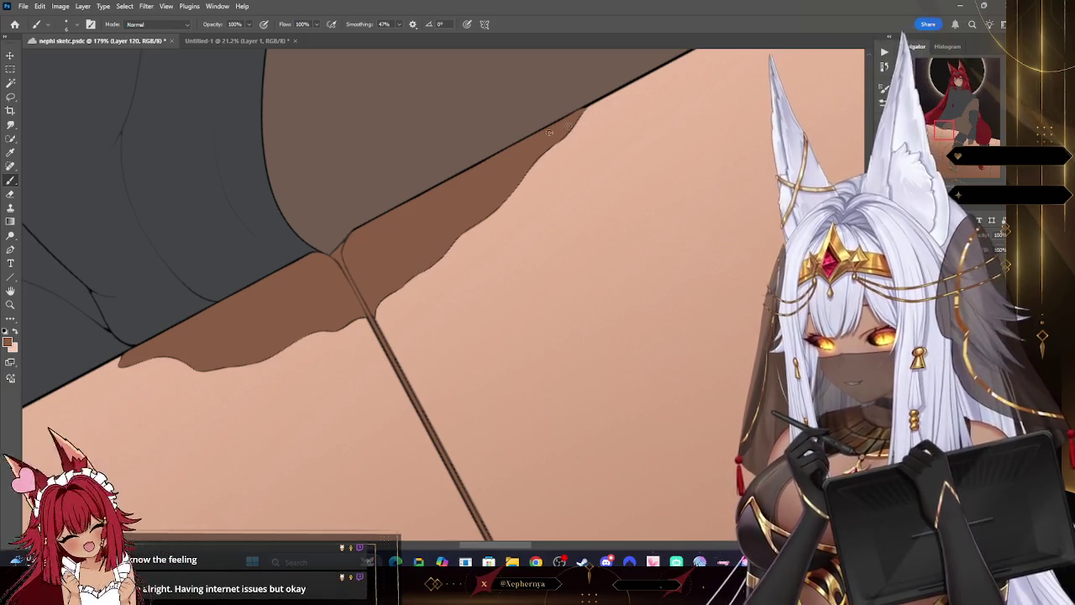
key(z)
drag(324, 277, 210, 276)
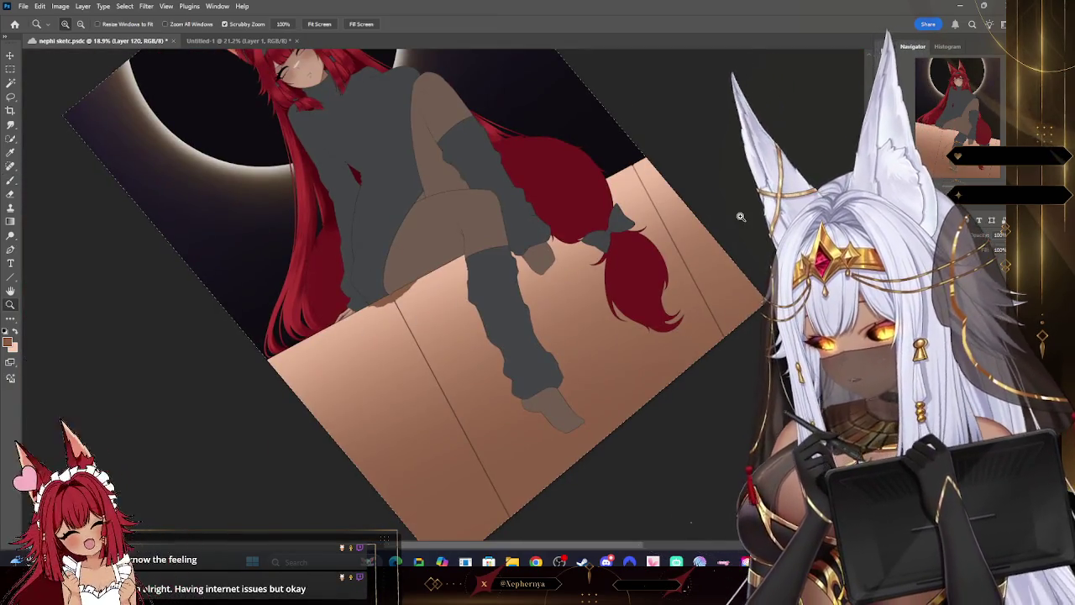
- On a new layer, paint light peach shading under the sweater edge and along the sleeve
click(442, 323)
drag(442, 323, 568, 261)
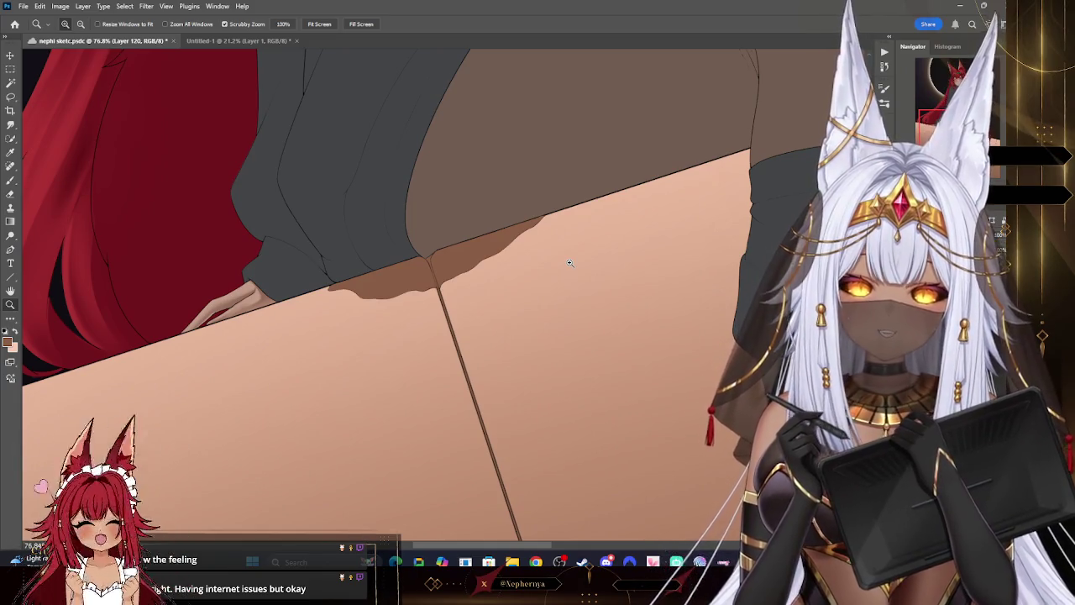
key(ctrl+shift+alt+n)
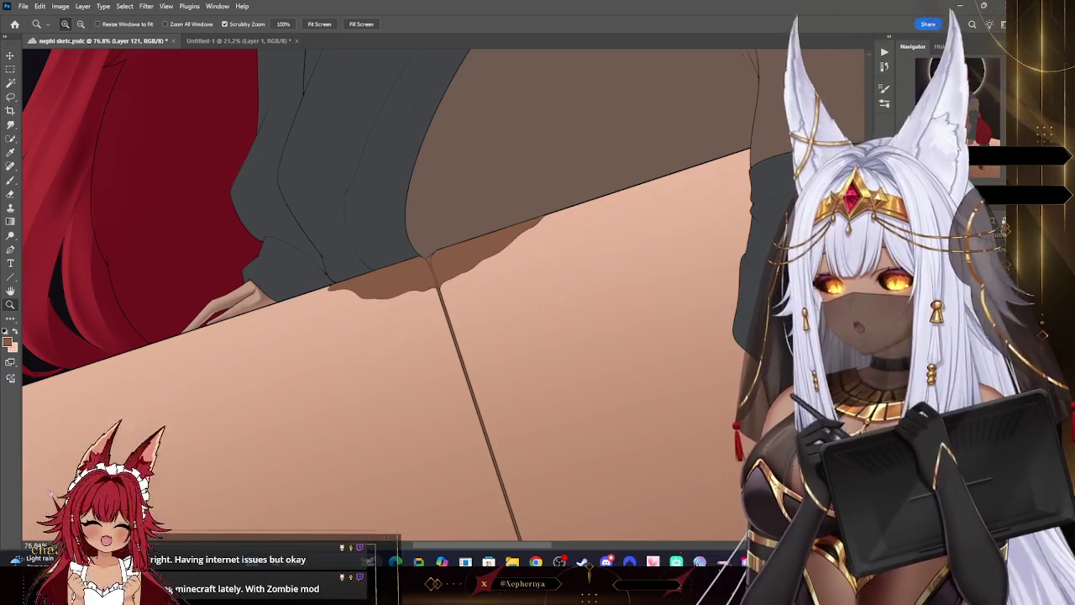
click(11, 180)
click(67, 23)
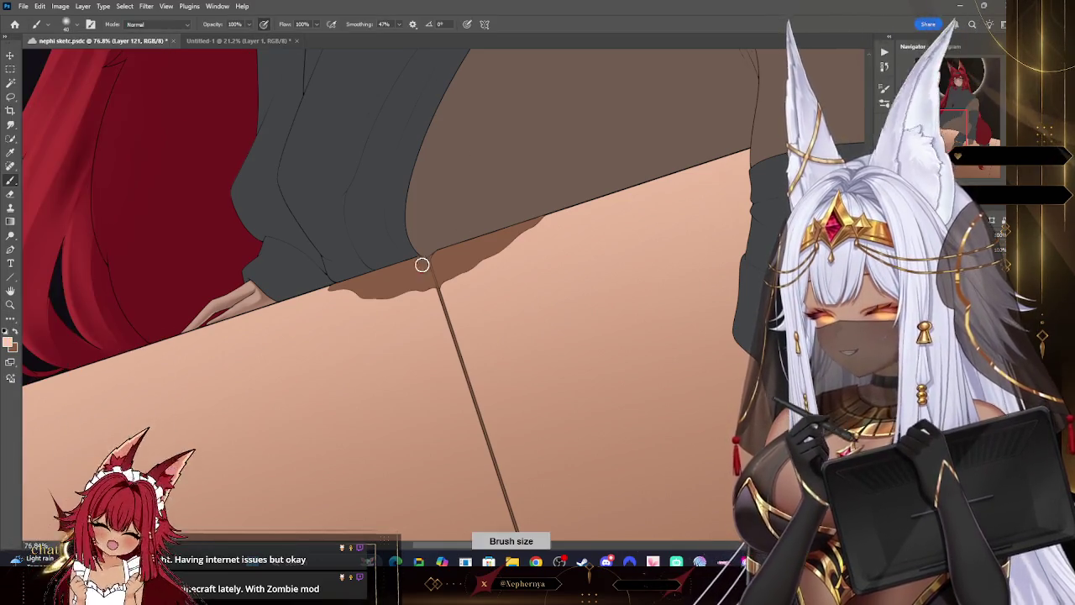
drag(384, 283, 353, 290)
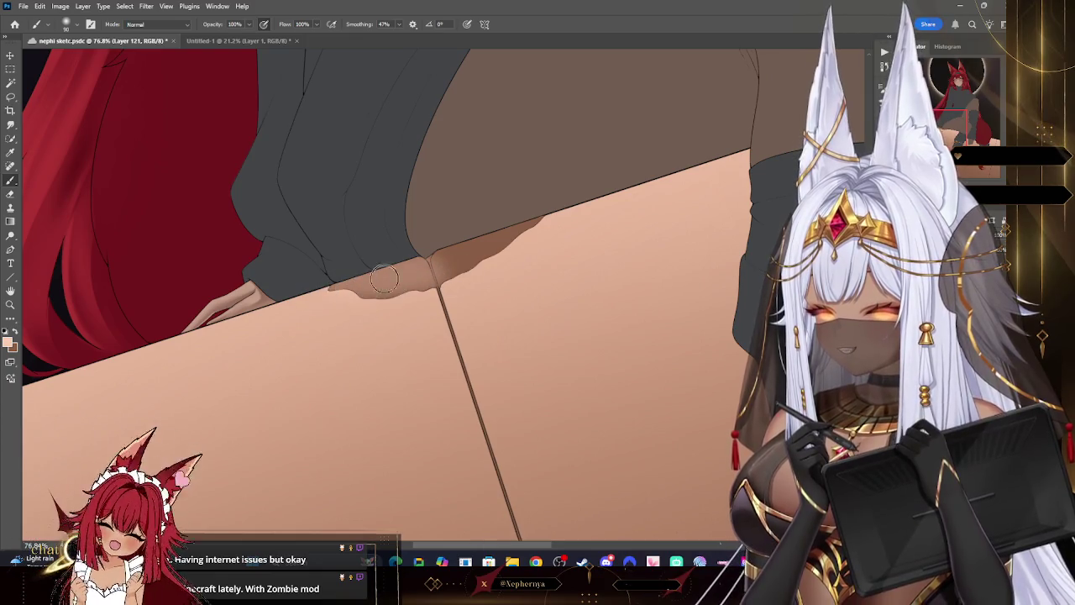
drag(543, 211, 316, 314)
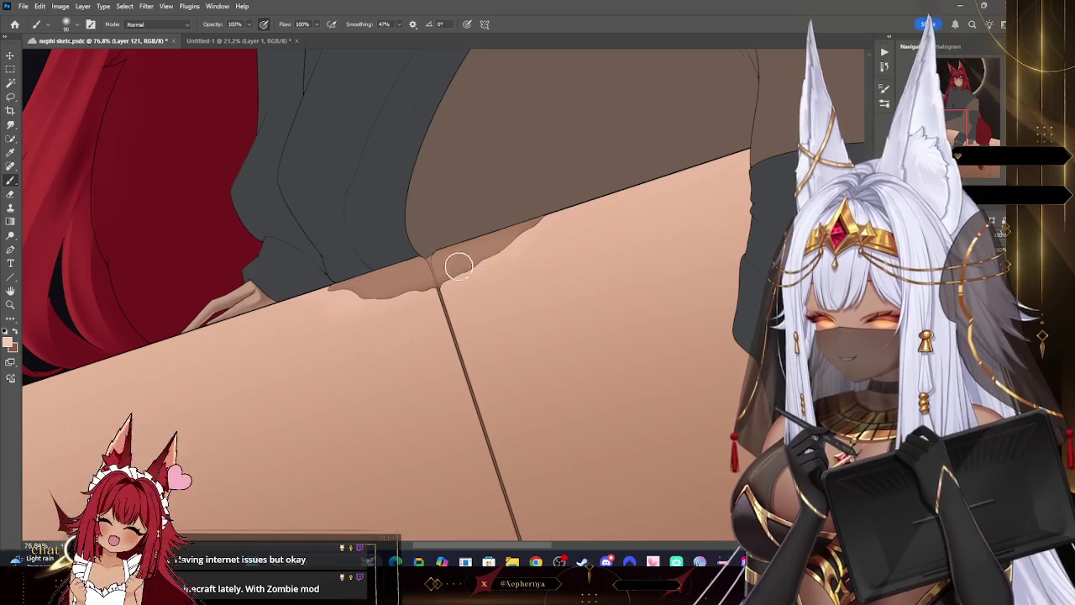
- With a much smaller brush, taper the shadow's left end to a fine point against the thigh
key(bracketleft)
key(bracketleft)
key(bracketleft)
key(bracketleft)
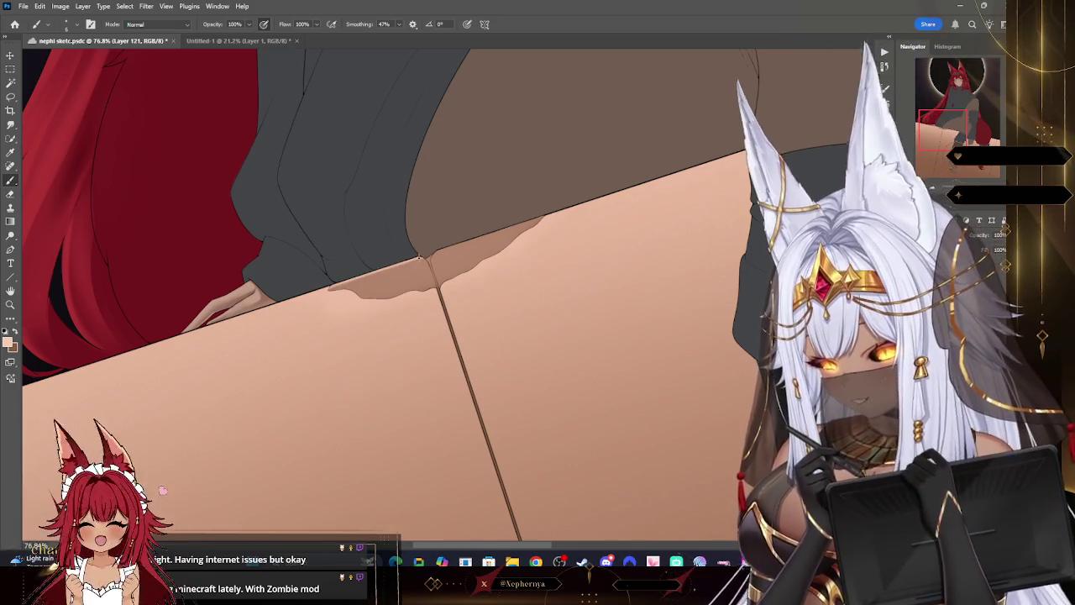
key(bracketleft)
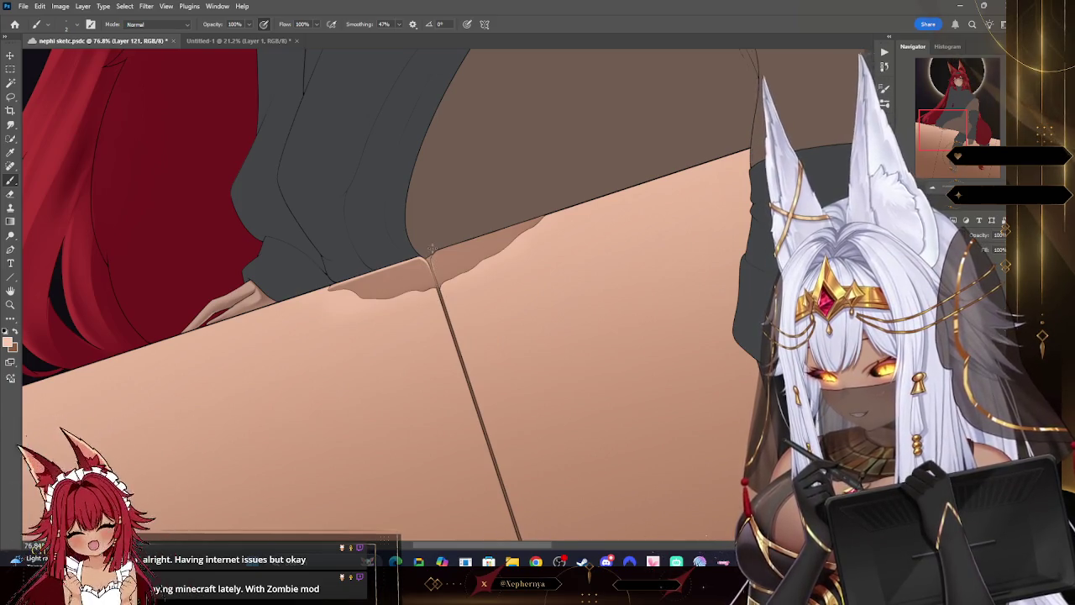
key(bracketleft)
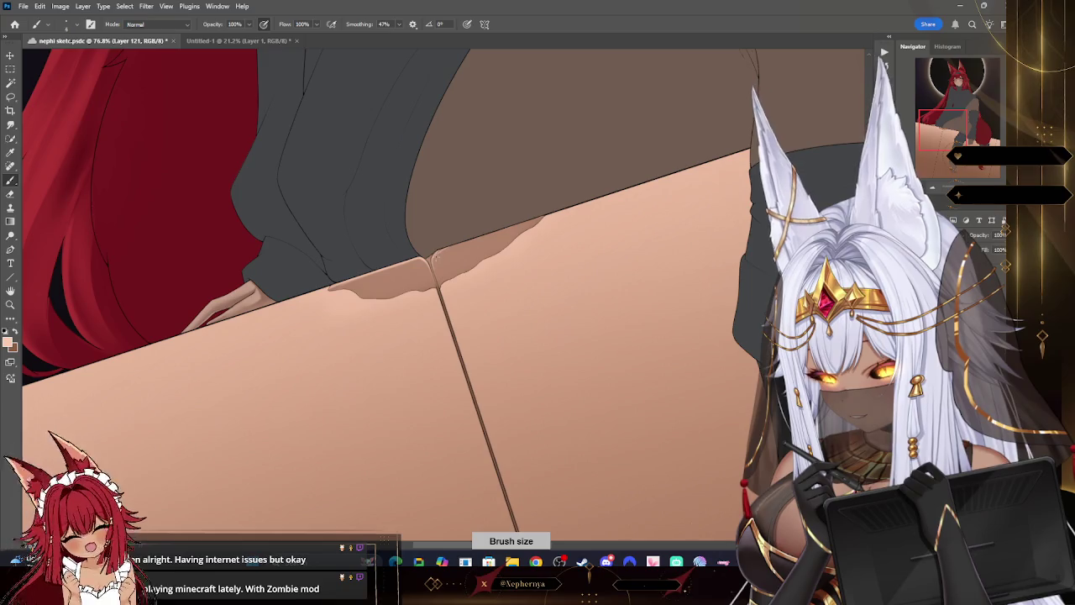
key(bracketleft)
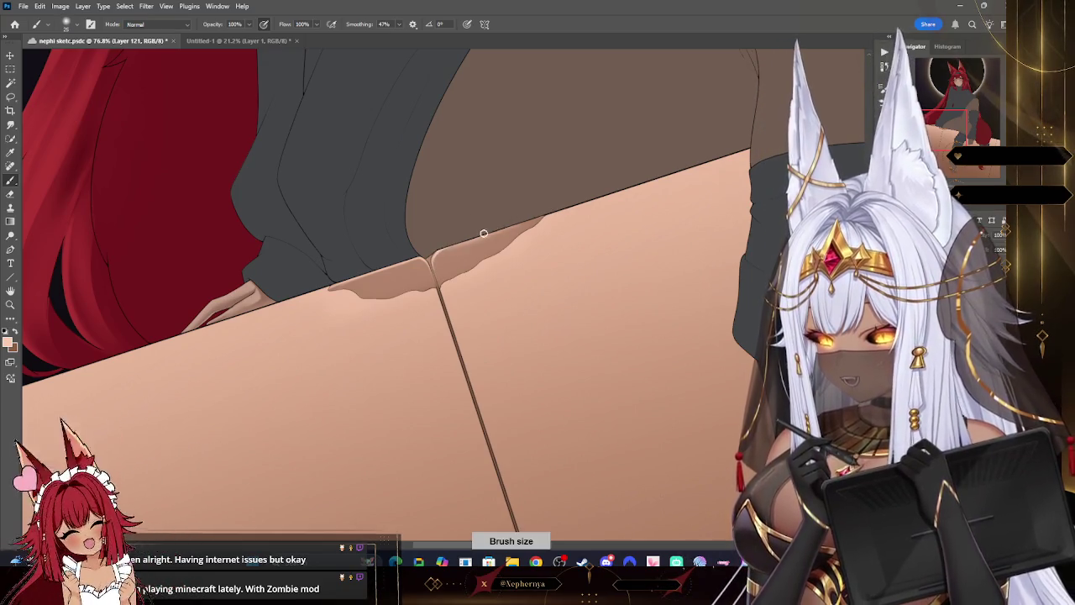
key(z)
mouse_move(479, 386)
mouse_down()
mouse_move(417, 352)
mouse_move(504, 352)
mouse_up()
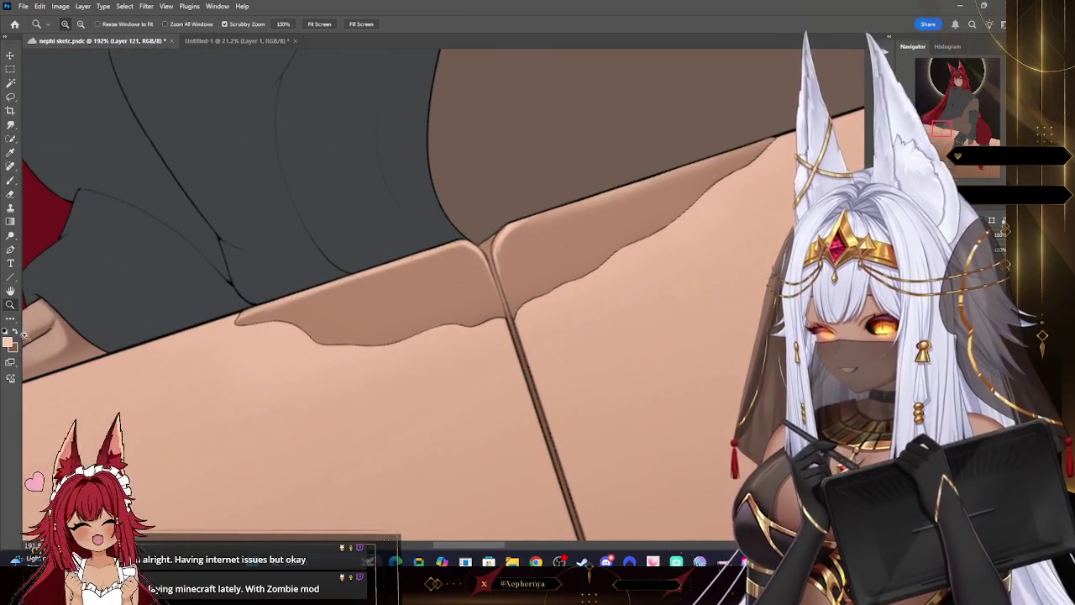
key(b)
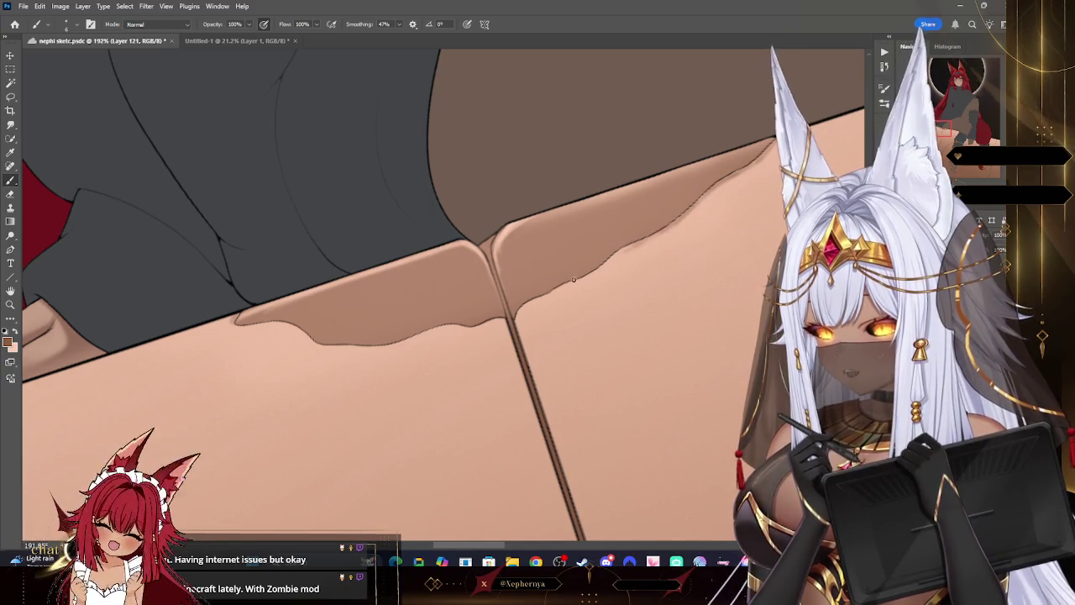
key(bracketleft)
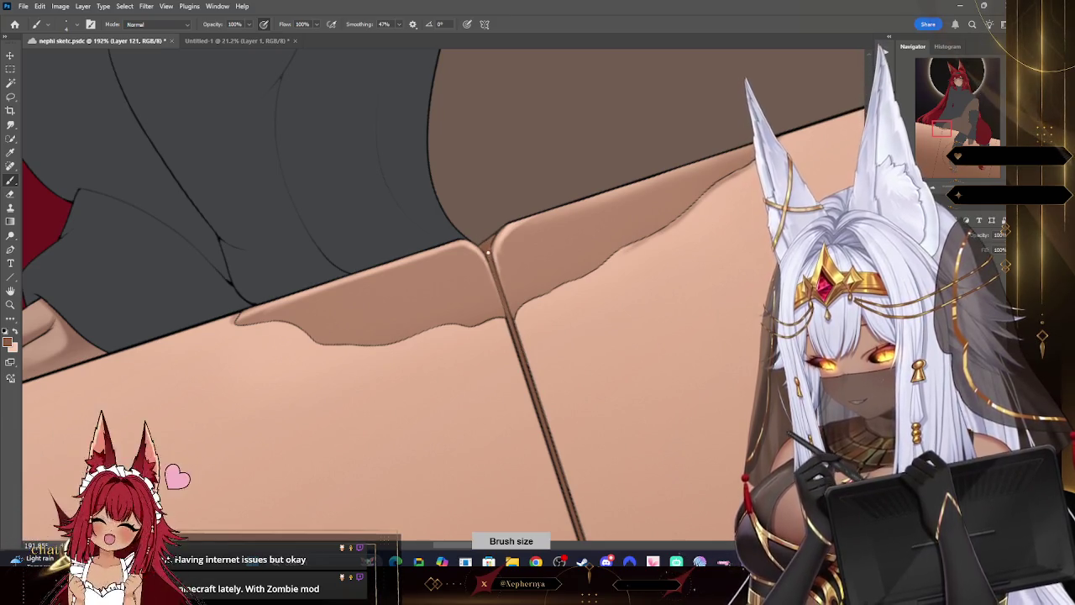
key(bracketleft)
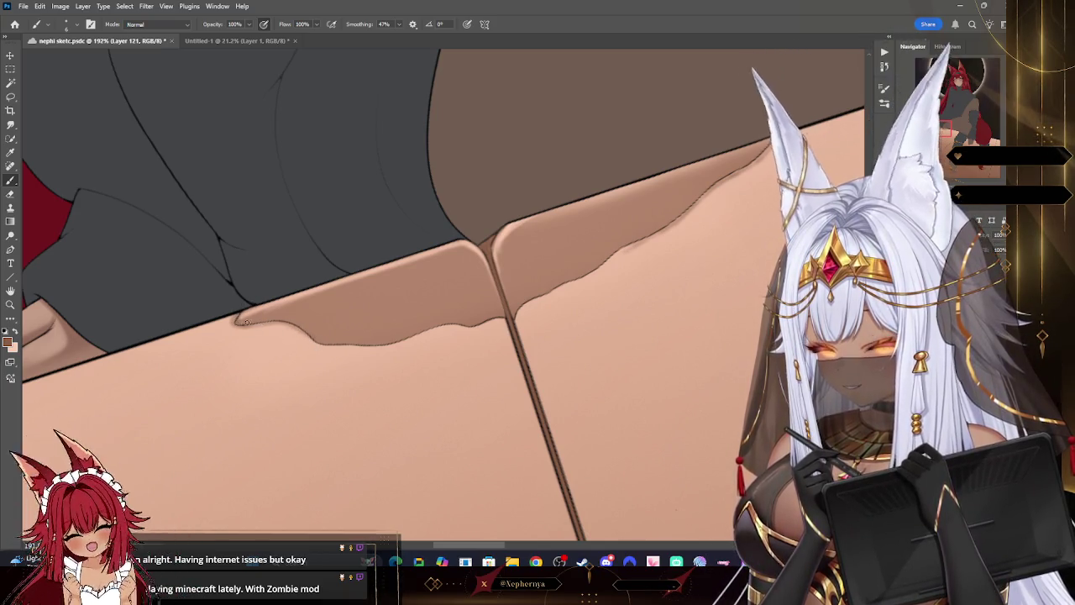
key(bracketleft)
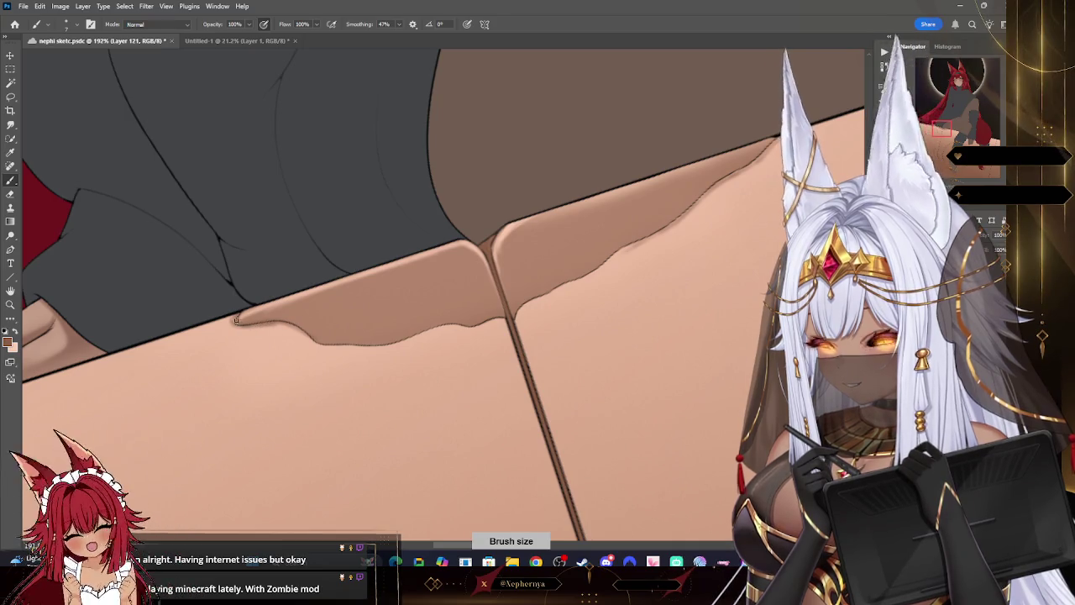
drag(236, 319, 253, 325)
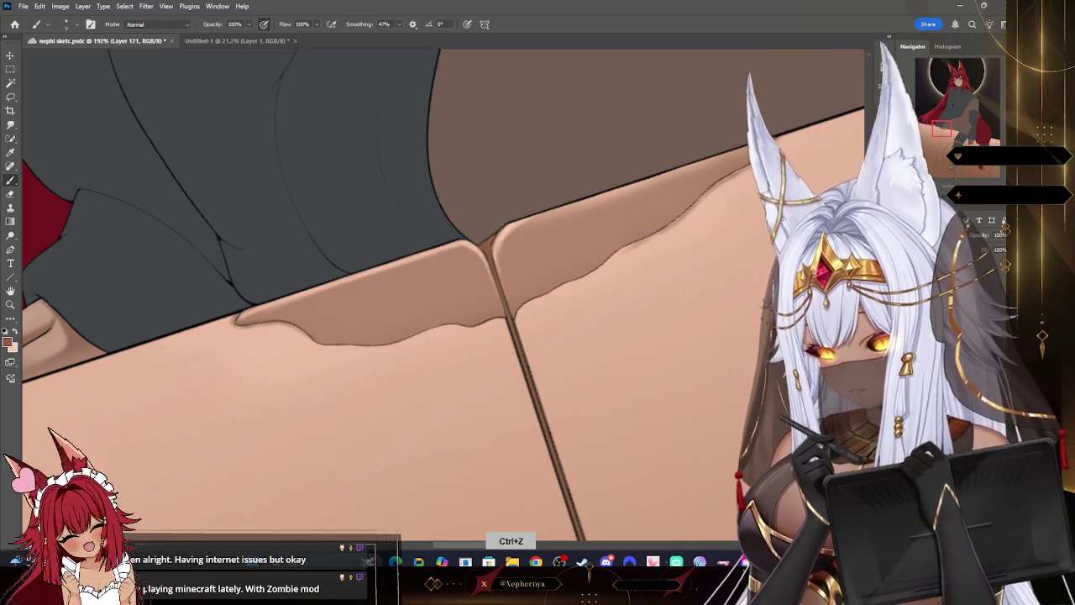